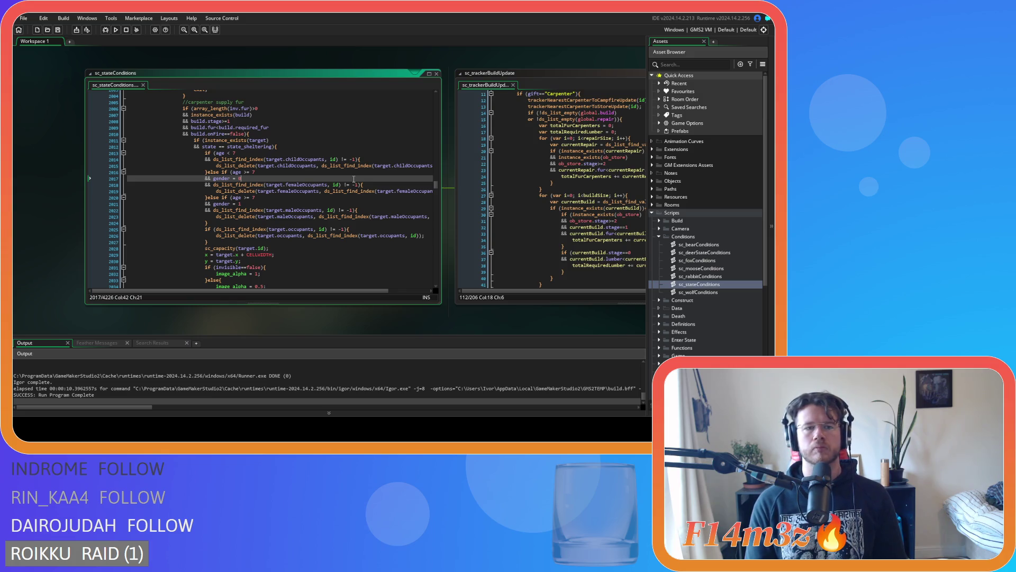
Review the build required-fur, responding store-fur carpenter and store fur count checks
{"action": "scroll", "coordinate": [354, 179], "scroll_direction": "down", "scroll_amount": 12}
{"action": "scroll", "coordinate": [353, 179], "scroll_direction": "up", "scroll_amount": 15}
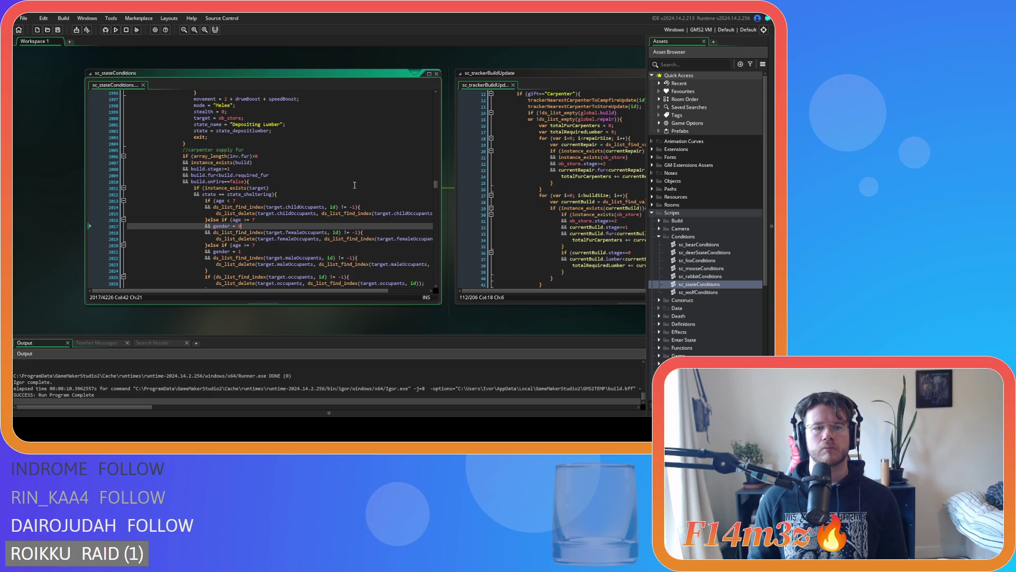
{"action": "scroll", "coordinate": [354, 185], "scroll_direction": "down", "scroll_amount": 8}
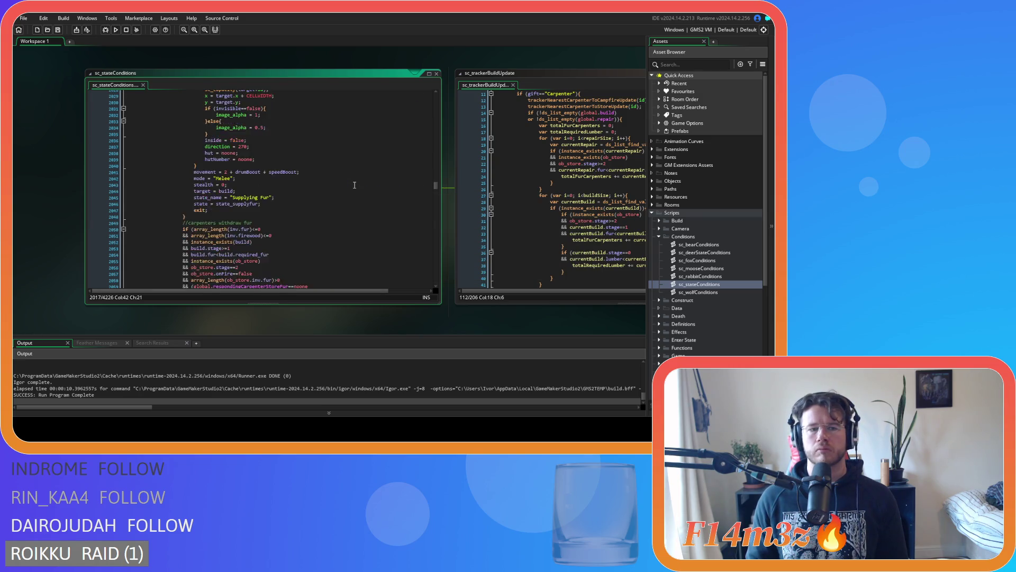
{"action": "scroll", "coordinate": [355, 185], "scroll_direction": "up", "scroll_amount": 7}
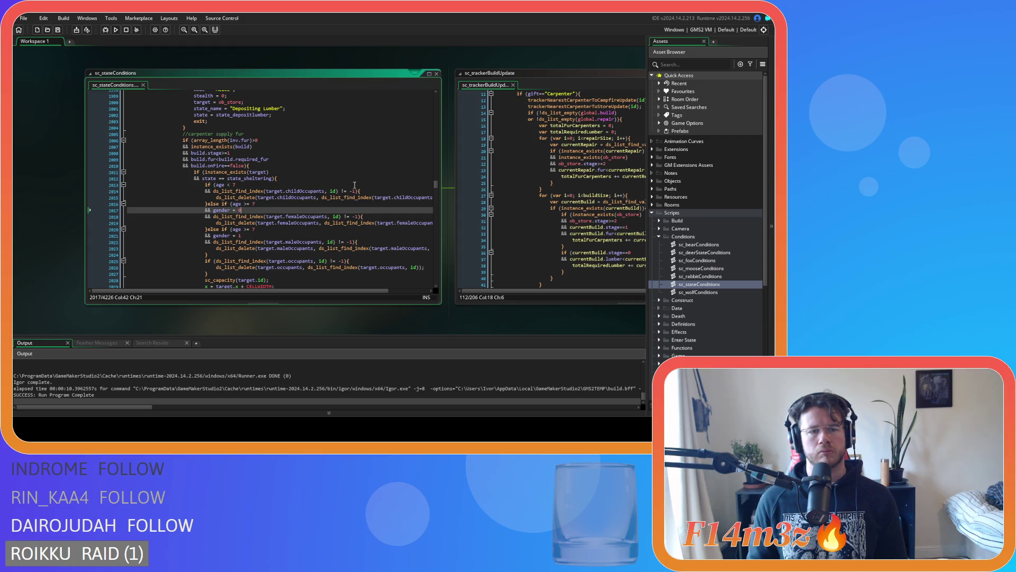
{"action": "scroll", "coordinate": [355, 185], "scroll_direction": "down", "scroll_amount": 14}
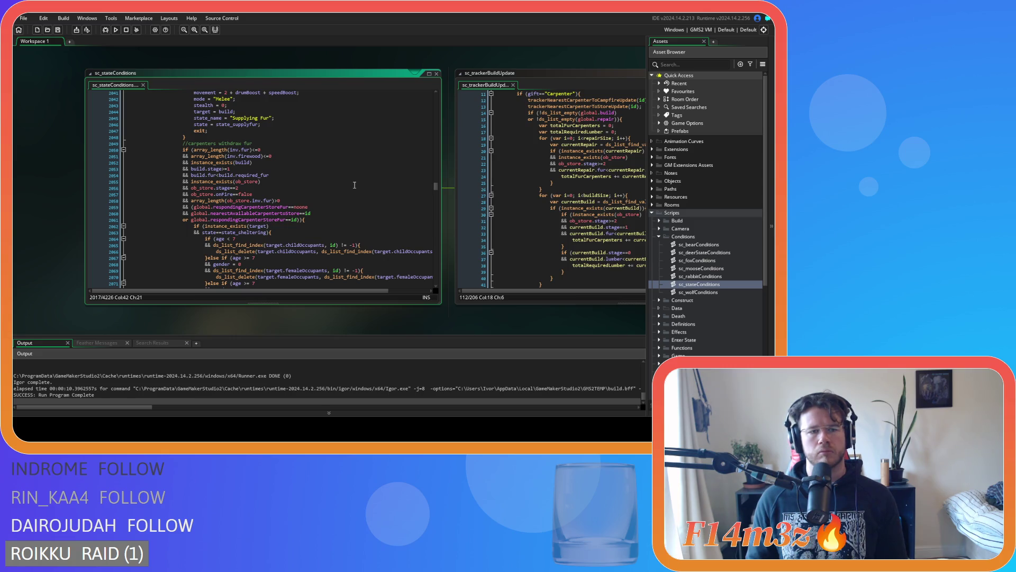
{"action": "scroll", "coordinate": [355, 184], "scroll_direction": "down", "scroll_amount": 16}
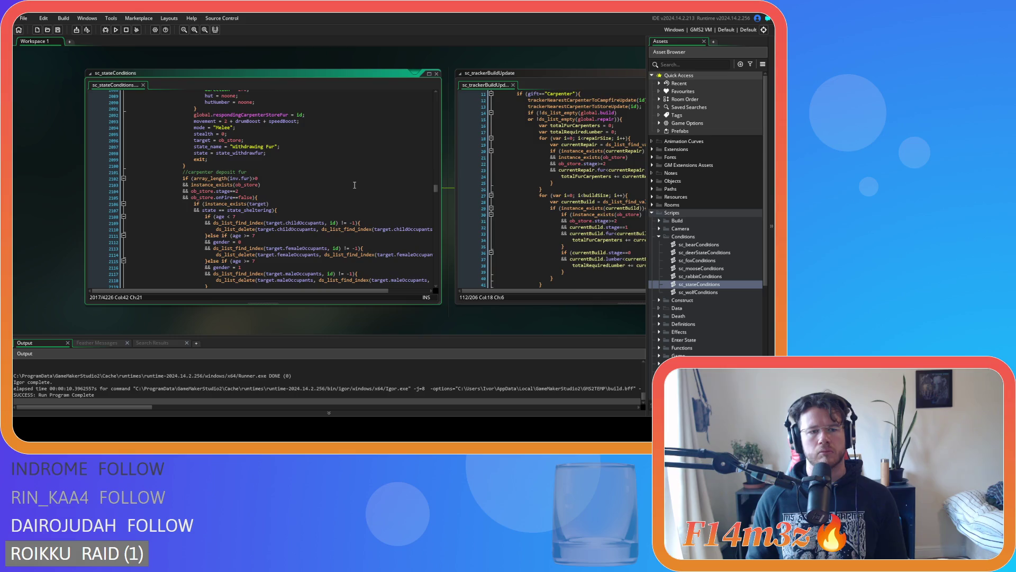
{"action": "scroll", "coordinate": [353, 186], "scroll_direction": "up", "scroll_amount": 20}
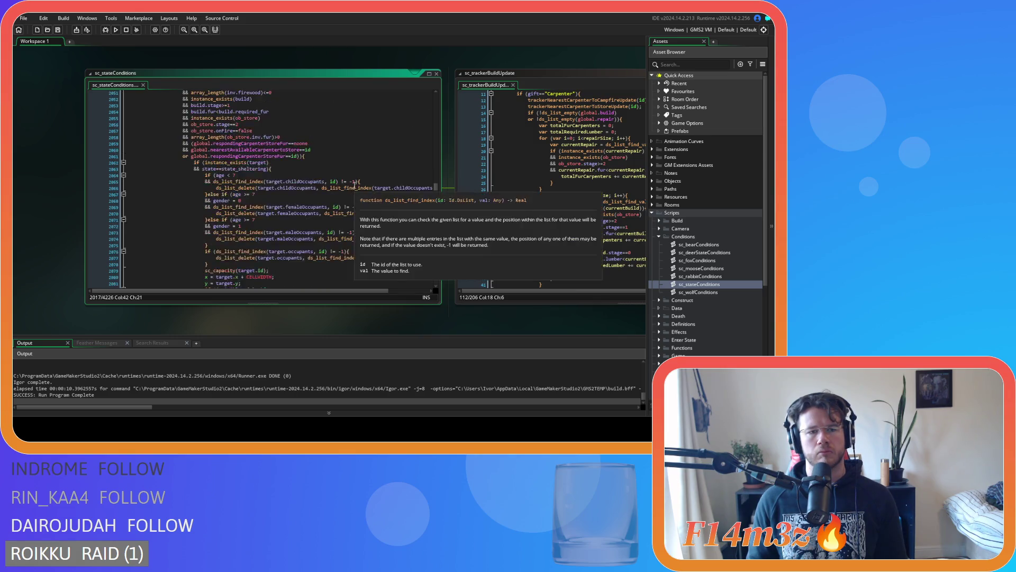
{"action": "scroll", "coordinate": [350, 189], "scroll_direction": "down", "scroll_amount": 3}
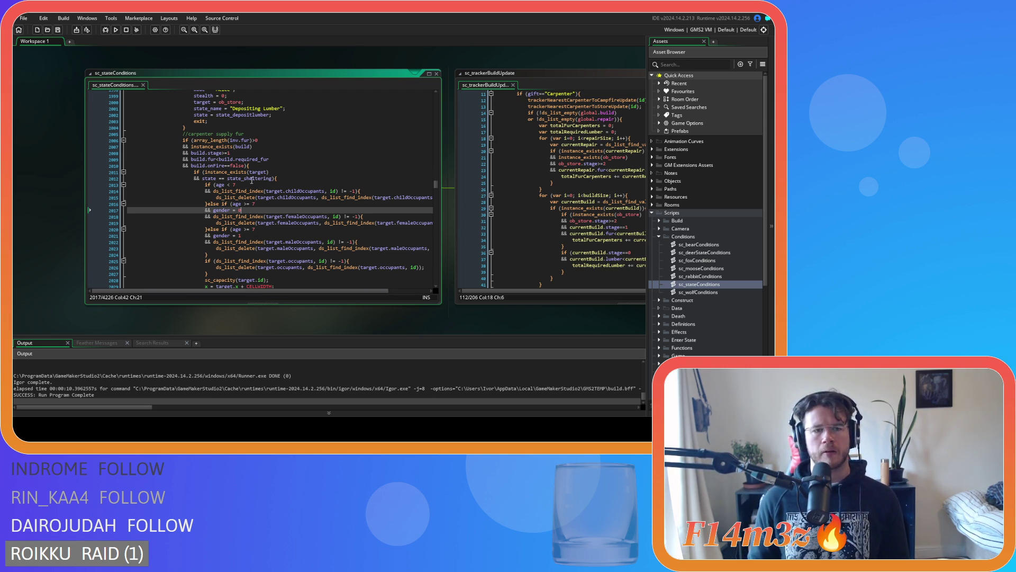
{"action": "scroll", "coordinate": [251, 182], "scroll_direction": "down", "scroll_amount": 15}
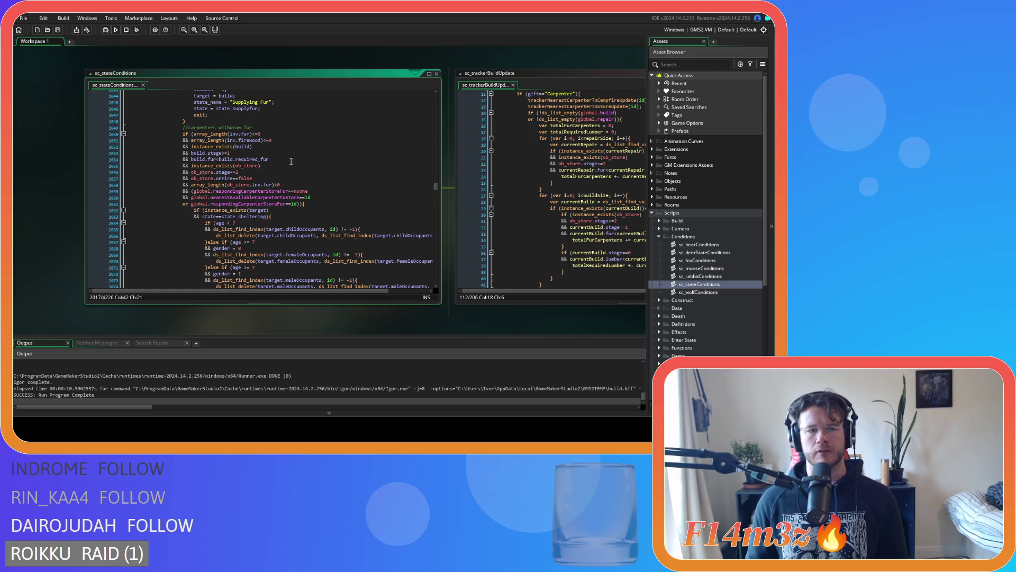
{"action": "left_click", "coordinate": [300, 156]}
{"action": "left_click", "coordinate": [308, 162]}
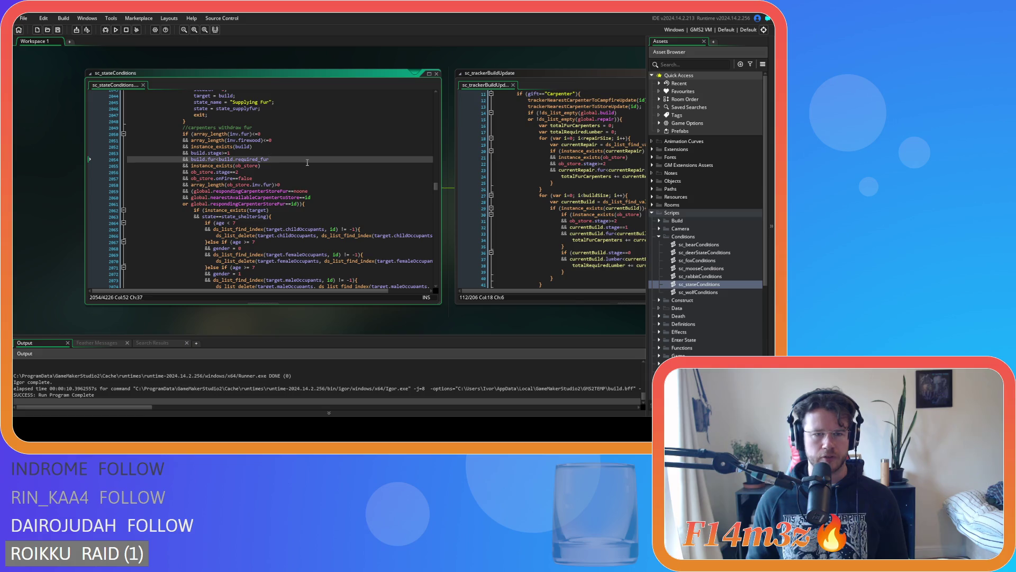
{"action": "left_click", "coordinate": [322, 193]}
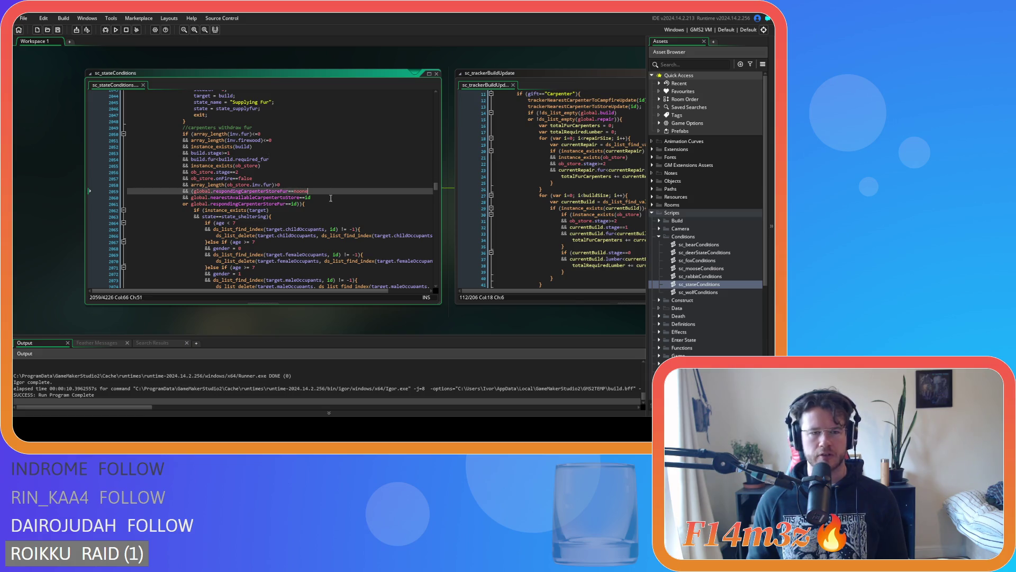
{"action": "key", "text": "Up"}
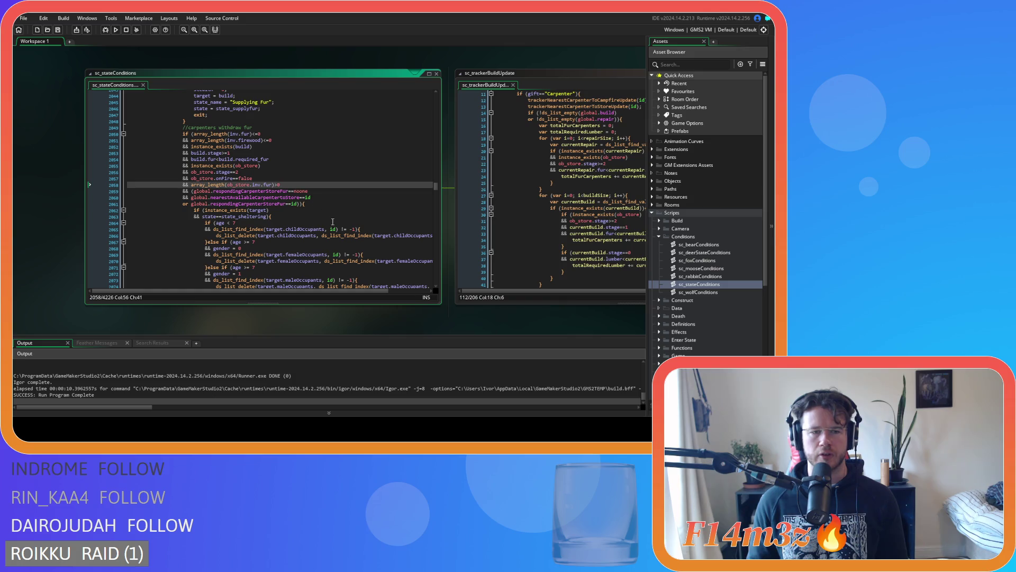
{"action": "scroll", "coordinate": [333, 220], "scroll_direction": "up", "scroll_amount": 10}
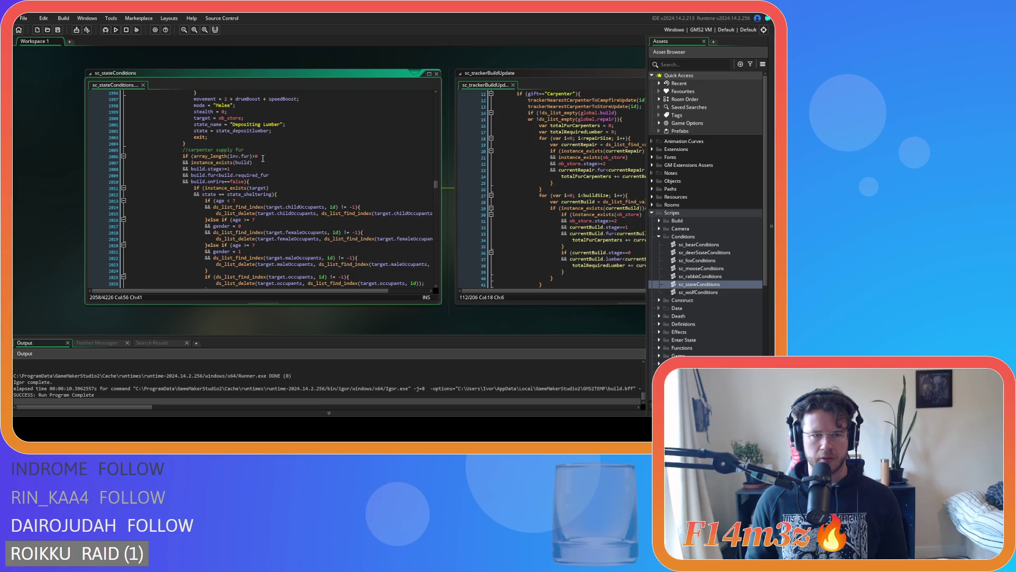
Highlight the required-fur and fire checks in the supply, withdraw and deposit fur conditions
{"action": "mouse_move", "coordinate": [216, 168]}
{"action": "left_mouse_down"}
{"action": "mouse_move", "coordinate": [230, 168]}
{"action": "mouse_move", "coordinate": [175, 172]}
{"action": "mouse_move", "coordinate": [229, 168]}
{"action": "mouse_move", "coordinate": [197, 182]}
{"action": "left_mouse_up"}
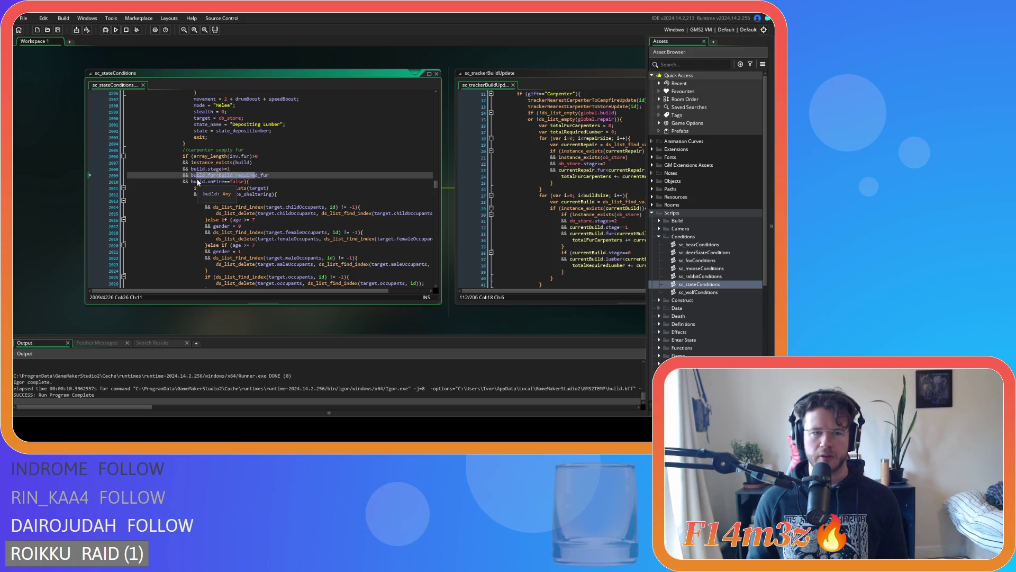
{"action": "scroll", "coordinate": [253, 180], "scroll_direction": "down", "scroll_amount": 3}
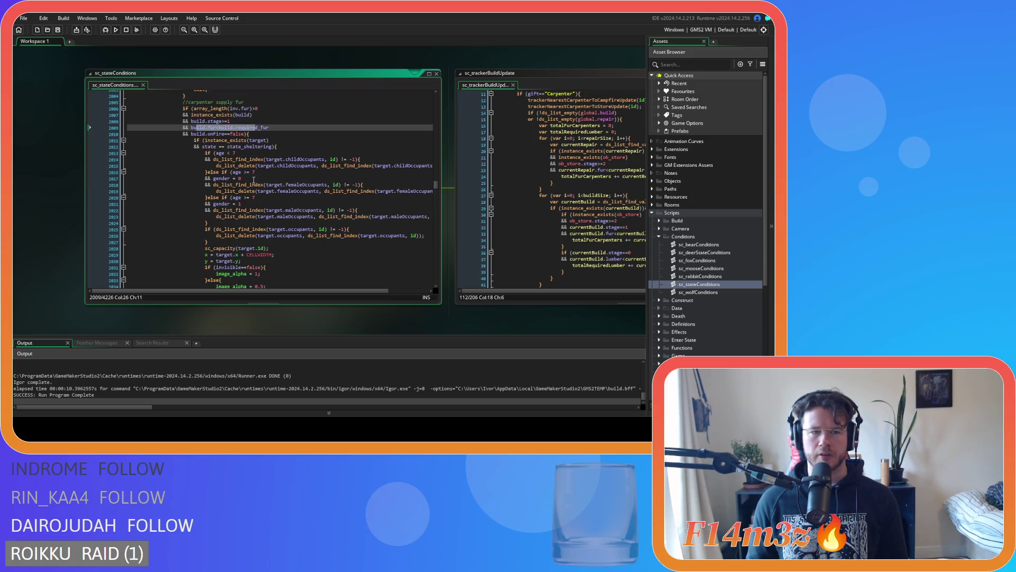
{"action": "scroll", "coordinate": [253, 180], "scroll_direction": "up", "scroll_amount": 3}
{"action": "left_click_drag", "start_coordinate": [191, 182], "coordinate": [271, 176]}
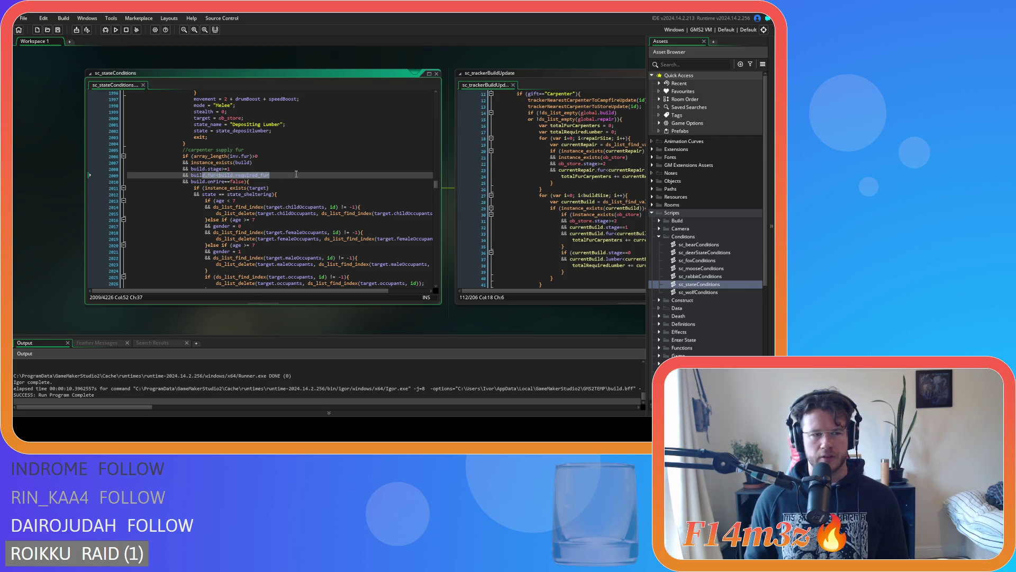
{"action": "scroll", "coordinate": [297, 174], "scroll_direction": "down", "scroll_amount": 10}
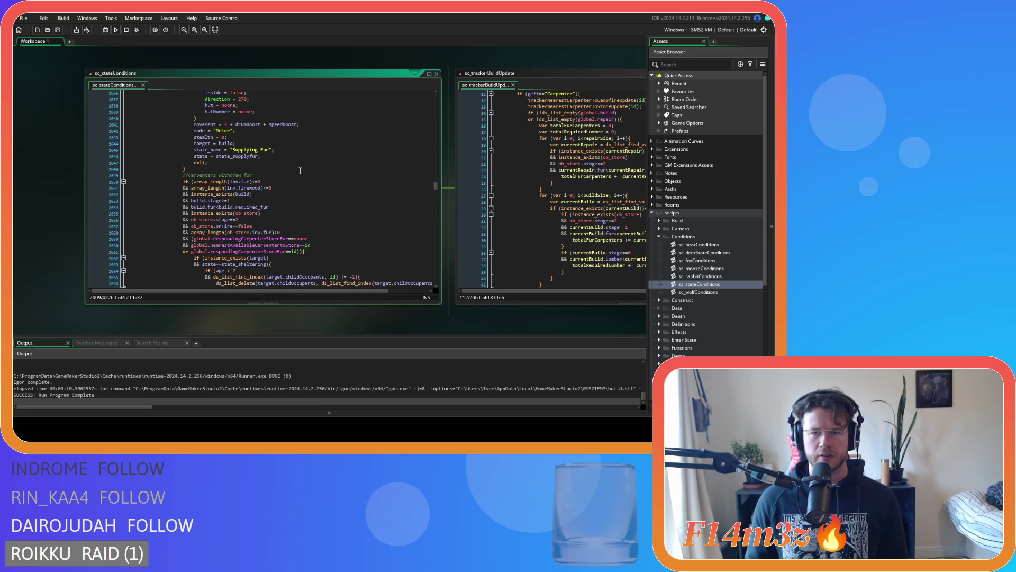
{"action": "scroll", "coordinate": [300, 171], "scroll_direction": "up", "scroll_amount": 6}
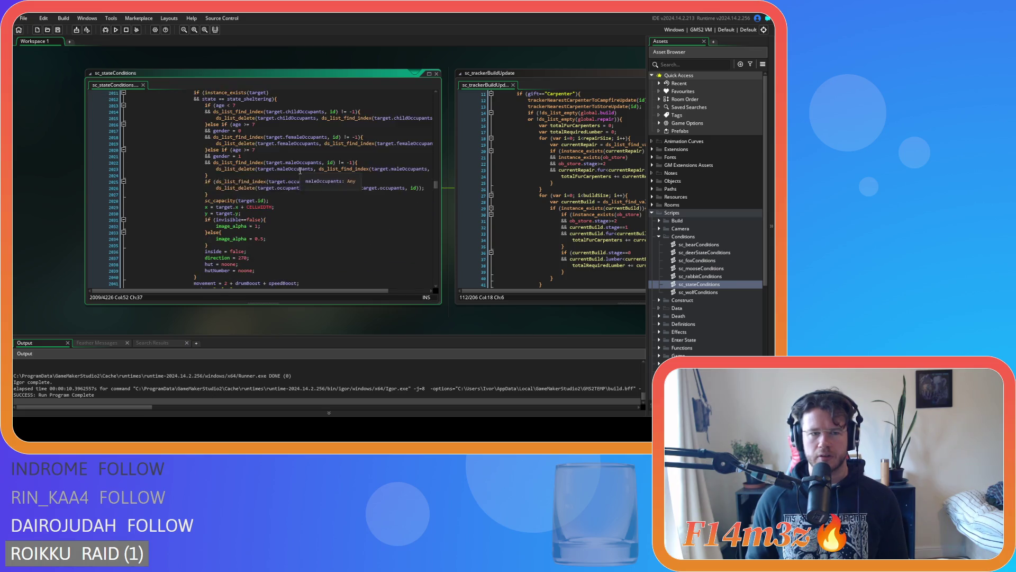
{"action": "scroll", "coordinate": [300, 171], "scroll_direction": "down", "scroll_amount": 6}
{"action": "scroll", "coordinate": [300, 171], "scroll_direction": "down", "scroll_amount": 4}
{"action": "scroll", "coordinate": [300, 171], "scroll_direction": "up", "scroll_amount": 6}
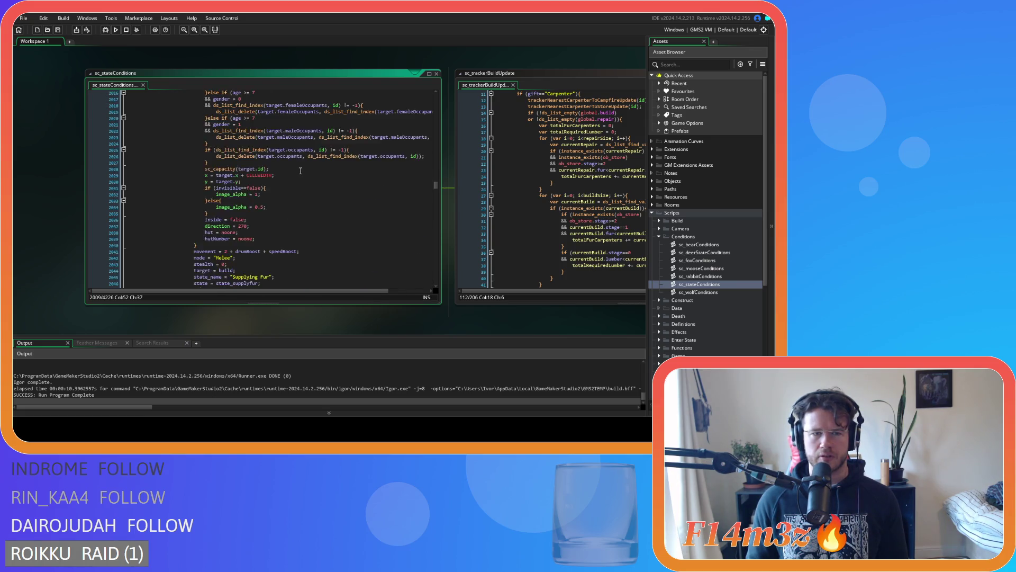
{"action": "scroll", "coordinate": [300, 171], "scroll_direction": "down", "scroll_amount": 4}
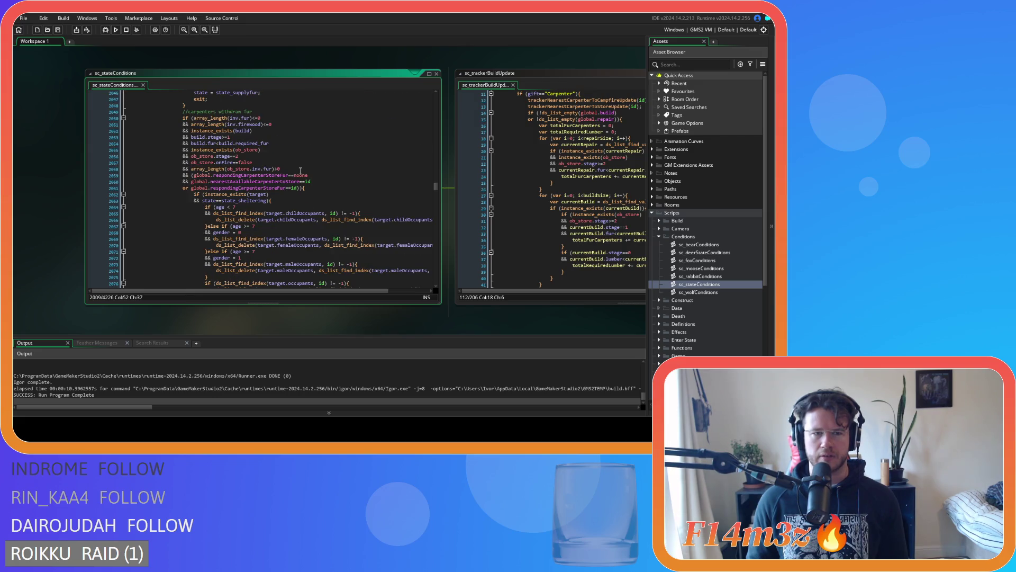
{"action": "left_click", "coordinate": [320, 144]}
{"action": "scroll", "coordinate": [320, 147], "scroll_direction": "down", "scroll_amount": 10}
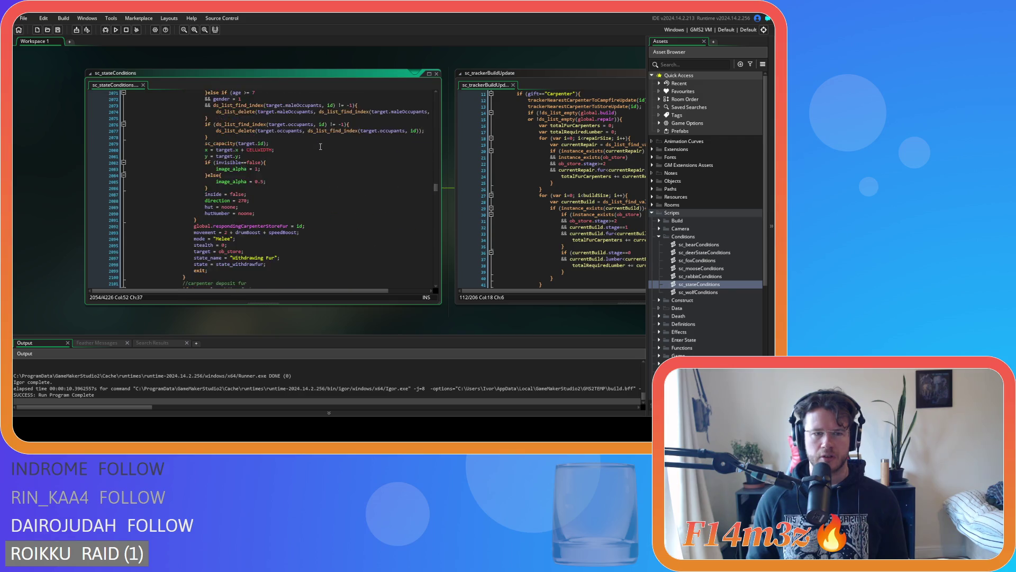
{"action": "left_click", "coordinate": [313, 164]}
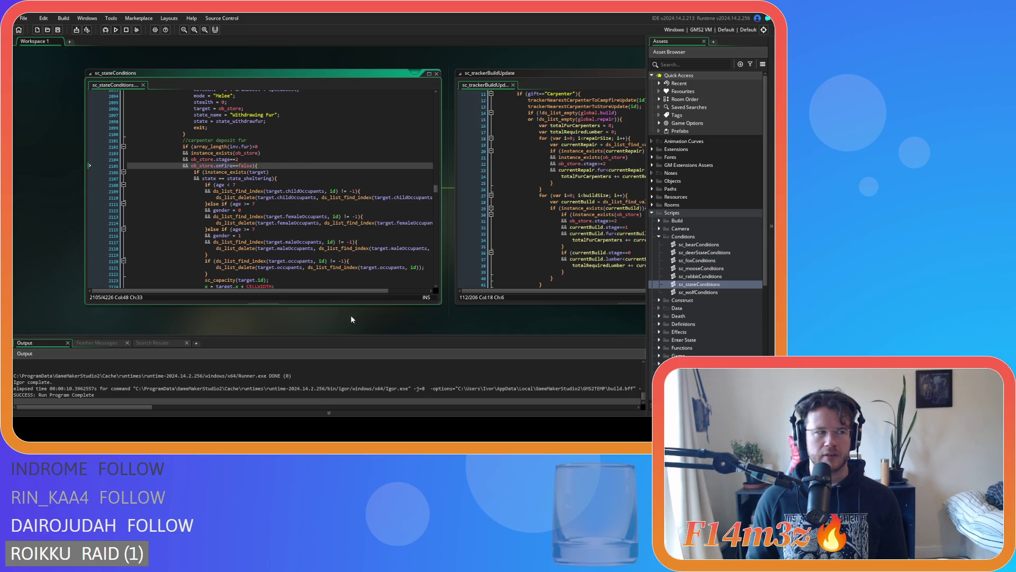
Pan the workspace to bring the sc_trackerBuildUpdate code window into view
{"action": "mouse_move", "coordinate": [450, 334]}
{"action": "left_mouse_down"}
{"action": "mouse_move", "coordinate": [269, 336]}
{"action": "mouse_move", "coordinate": [349, 317]}
{"action": "mouse_move", "coordinate": [338, 320]}
{"action": "left_mouse_up"}
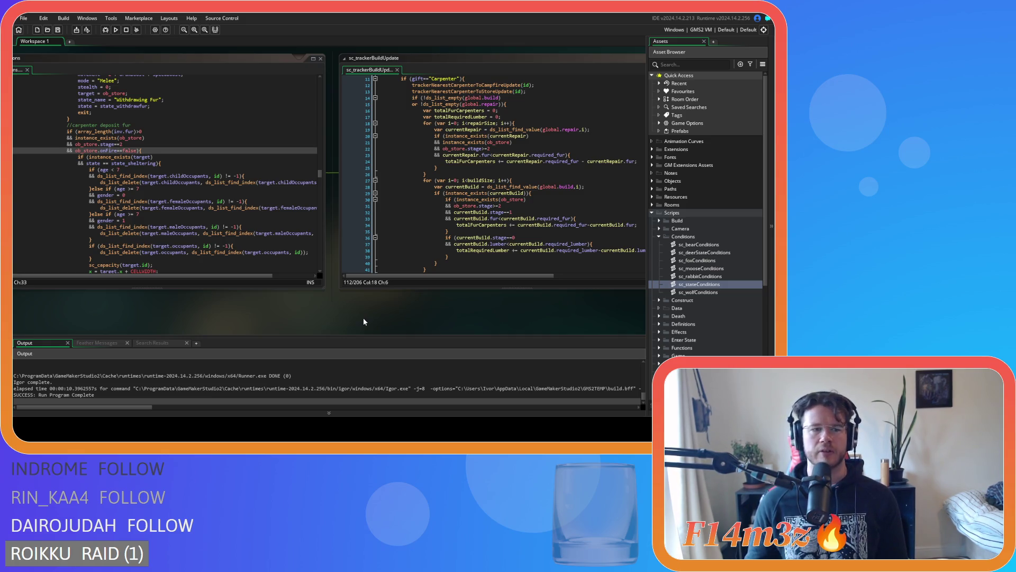
{"action": "mouse_move", "coordinate": [374, 323]}
{"action": "left_mouse_down"}
{"action": "mouse_move", "coordinate": [259, 314]}
{"action": "mouse_move", "coordinate": [395, 310]}
{"action": "mouse_move", "coordinate": [195, 316]}
{"action": "left_mouse_up"}
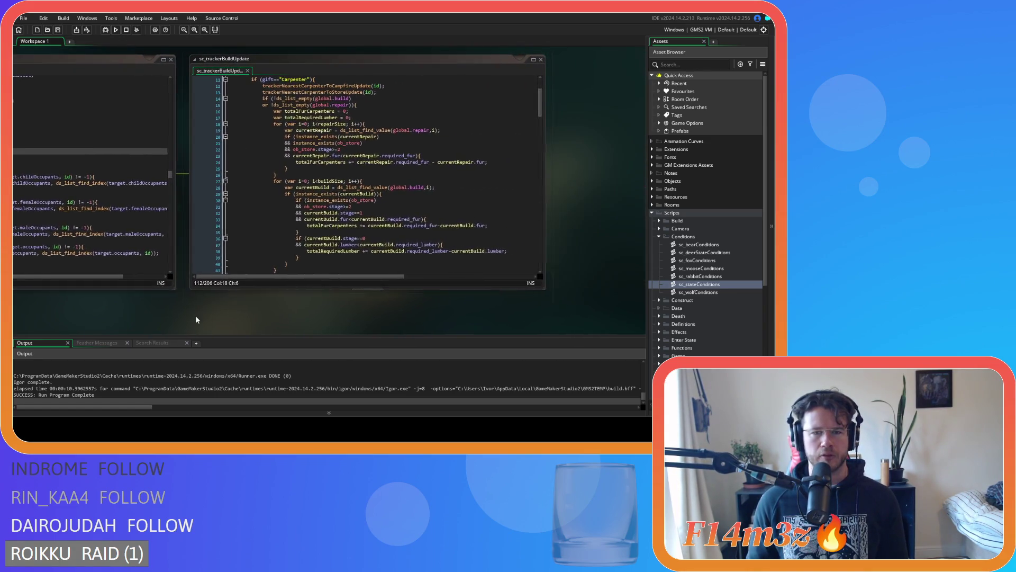
{"action": "scroll", "coordinate": [321, 254], "scroll_direction": "down", "scroll_amount": 5}
{"action": "mouse_move", "coordinate": [100, 295]}
{"action": "left_mouse_down"}
{"action": "mouse_move", "coordinate": [96, 321]}
{"action": "mouse_move", "coordinate": [278, 315]}
{"action": "left_mouse_up"}
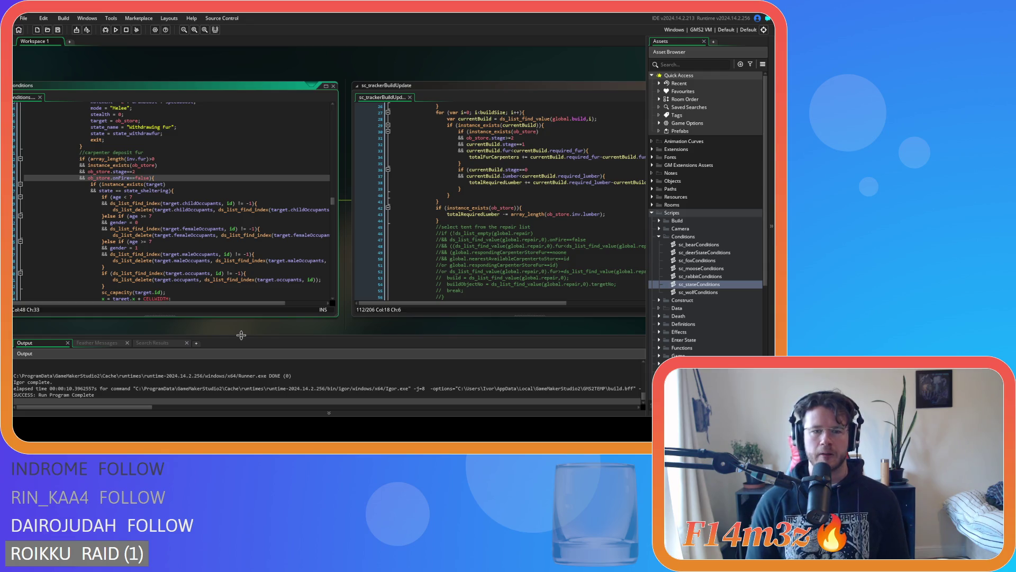
{"action": "left_click_drag", "start_coordinate": [369, 330], "coordinate": [186, 324]}
{"action": "scroll", "coordinate": [392, 251], "scroll_direction": "up", "scroll_amount": 3}
{"action": "scroll", "coordinate": [393, 251], "scroll_direction": "down", "scroll_amount": 10}
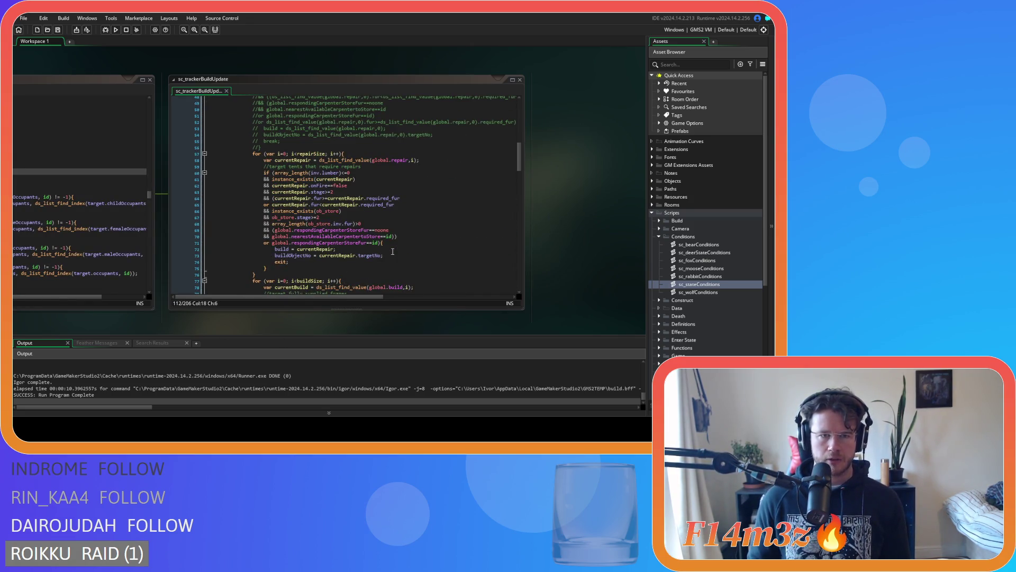
{"action": "scroll", "coordinate": [393, 252], "scroll_direction": "down", "scroll_amount": 3}
{"action": "scroll", "coordinate": [392, 251], "scroll_direction": "up", "scroll_amount": 2}
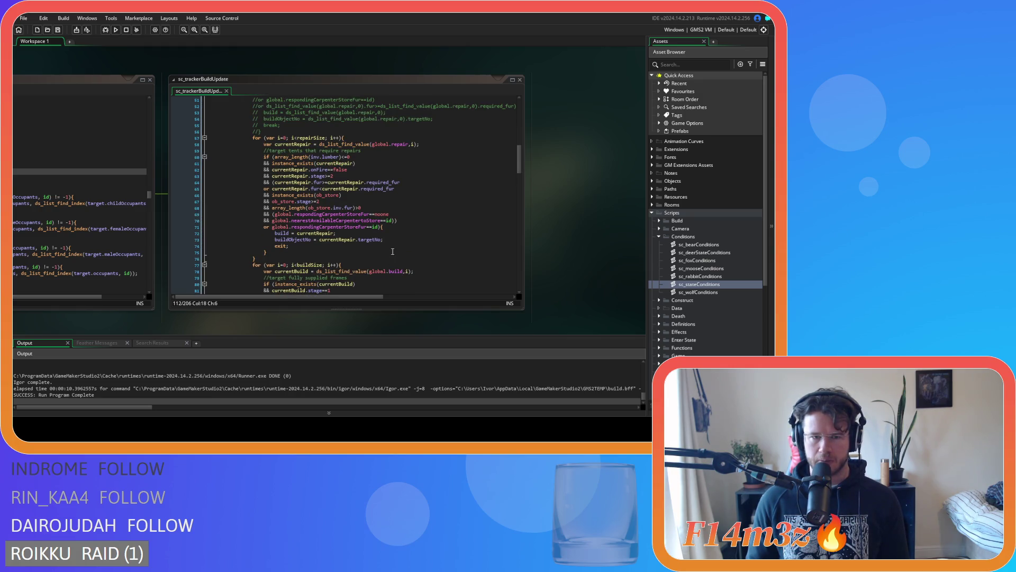
{"action": "scroll", "coordinate": [392, 251], "scroll_direction": "down", "scroll_amount": 6}
Examine the StoreFur!=id check on line 88 and the carpenter checks on lines 106–107
{"action": "left_click", "coordinate": [410, 224]}
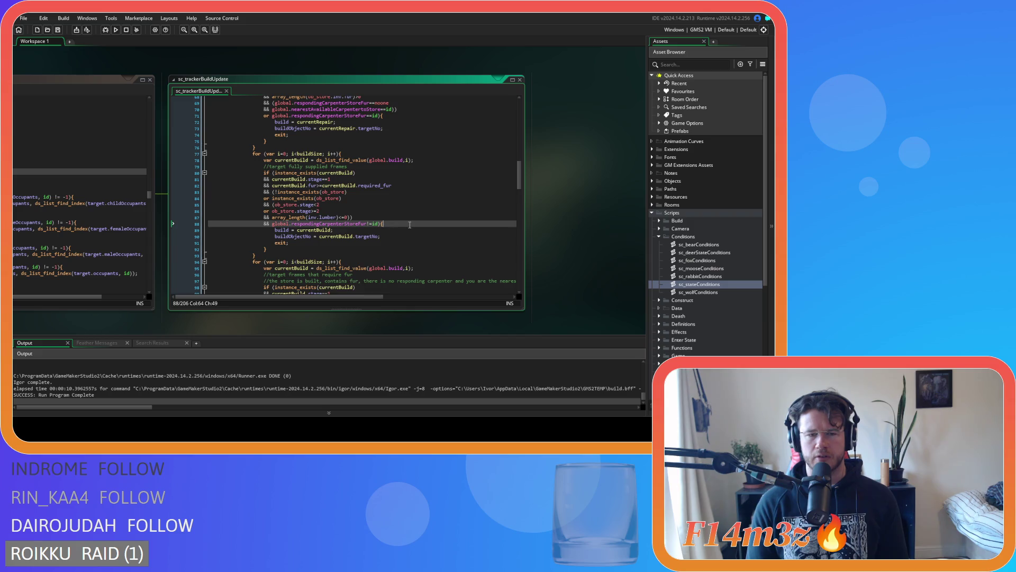
{"action": "key", "text": "Left"}
{"action": "key", "text": "Left"}
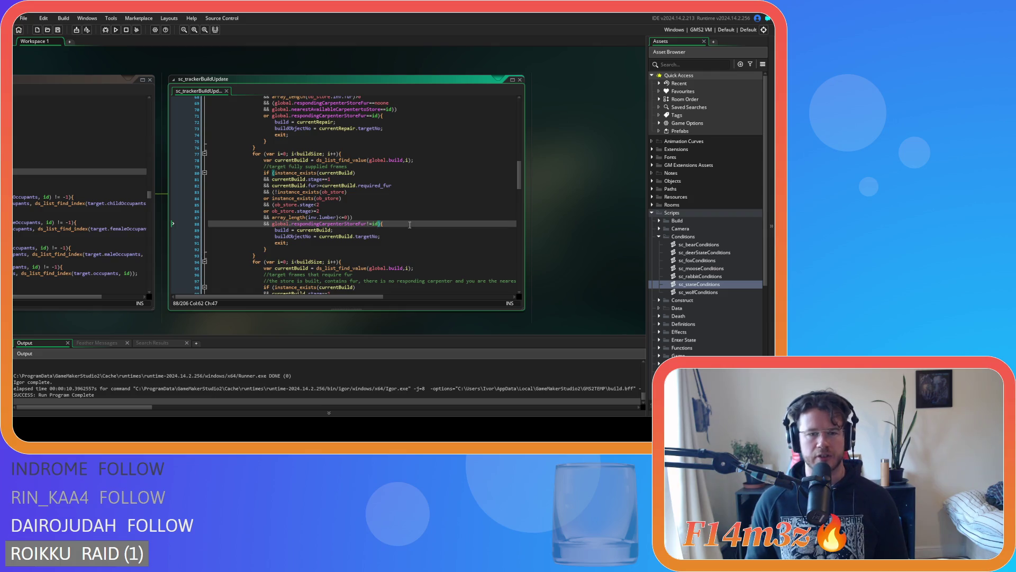
{"action": "left_click_drag", "start_coordinate": [272, 224], "coordinate": [381, 223]}
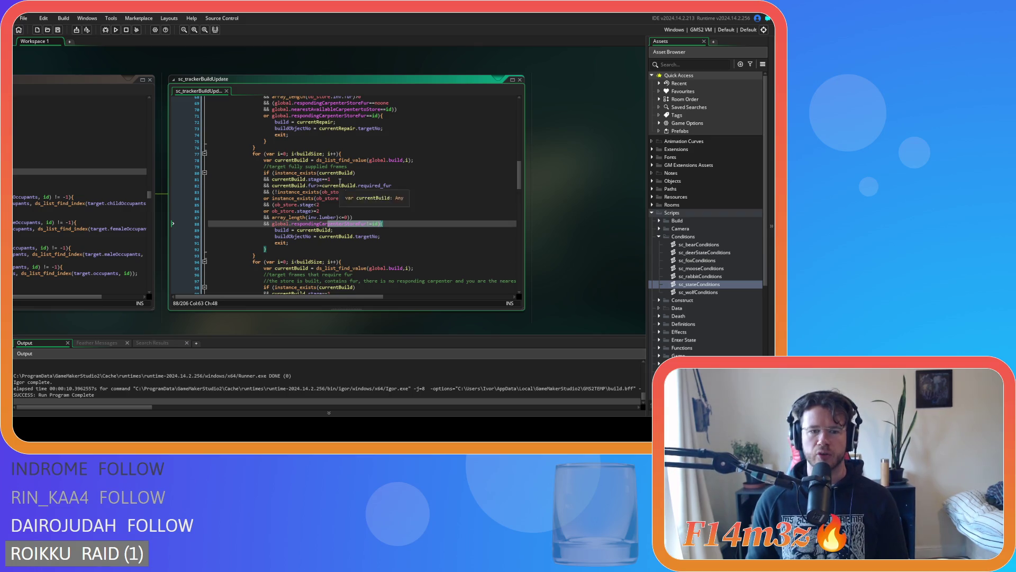
{"action": "scroll", "coordinate": [367, 159], "scroll_direction": "down", "scroll_amount": 6}
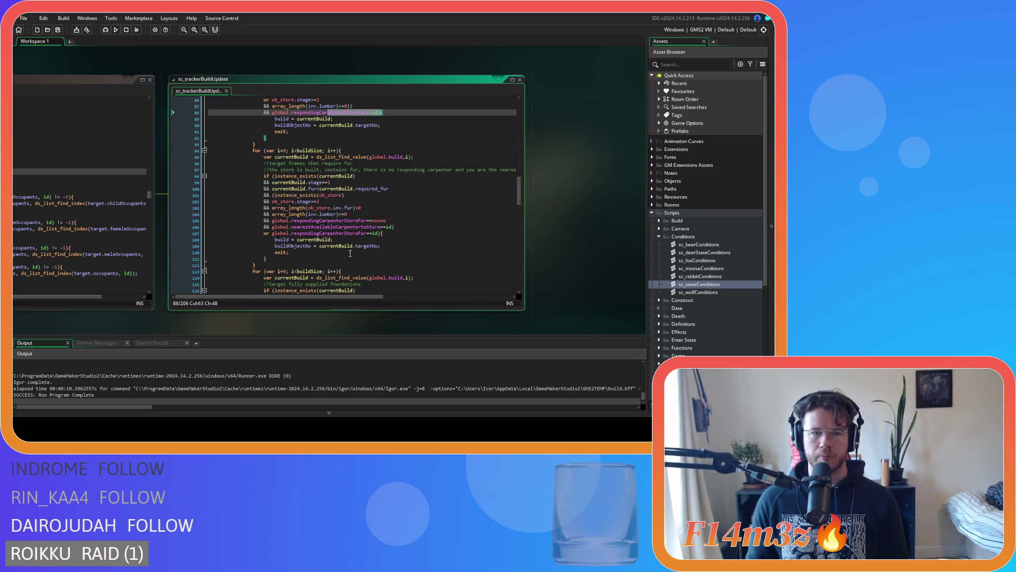
{"action": "left_click", "coordinate": [365, 227]}
{"action": "left_click", "coordinate": [421, 235]}
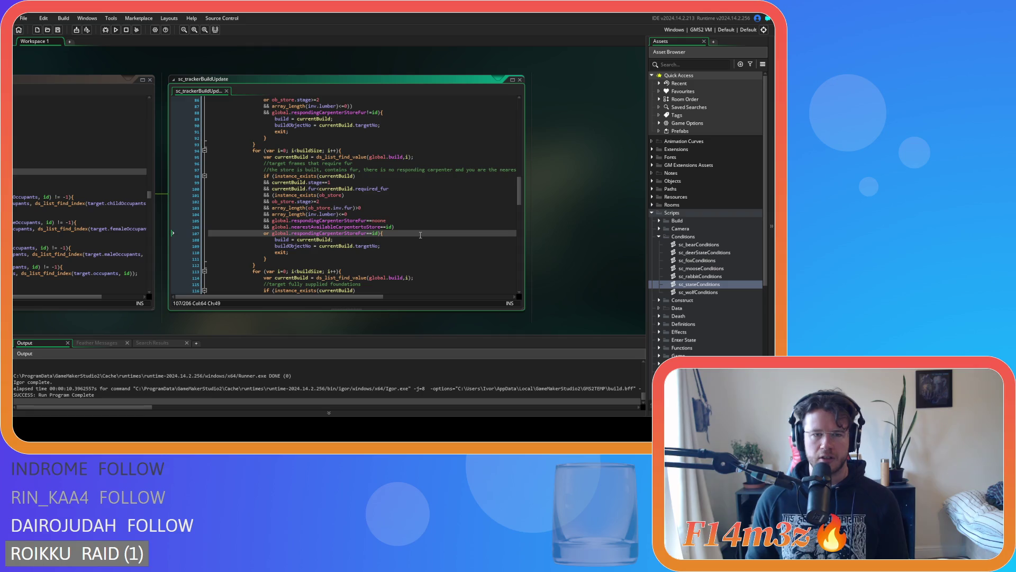
{"action": "mouse_move", "coordinate": [361, 188]}
{"action": "left_mouse_down"}
{"action": "mouse_move", "coordinate": [396, 188]}
{"action": "mouse_move", "coordinate": [306, 189]}
{"action": "left_mouse_up"}
{"action": "left_click", "coordinate": [402, 191]}
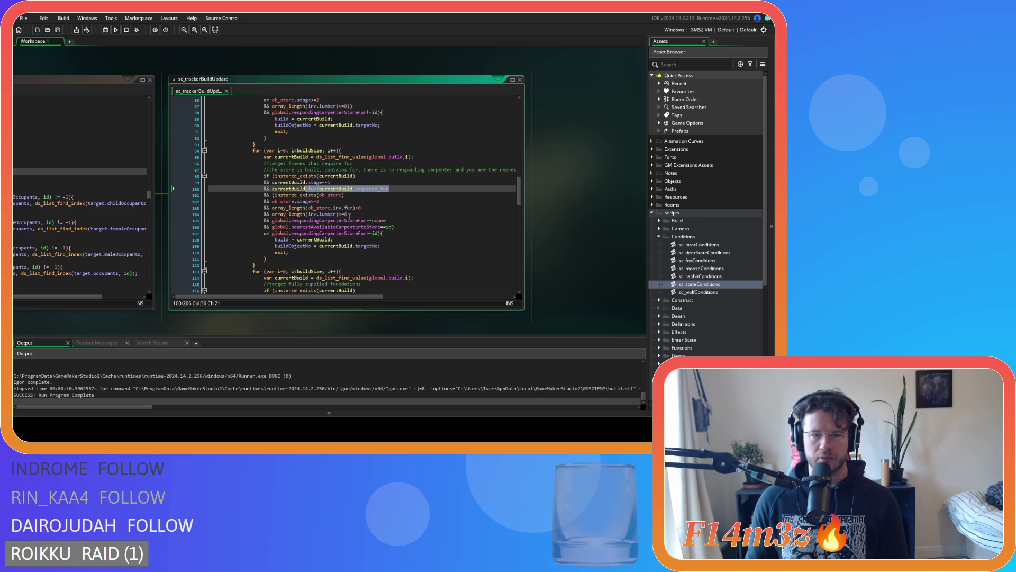
{"action": "left_click_drag", "start_coordinate": [322, 233], "coordinate": [378, 233]}
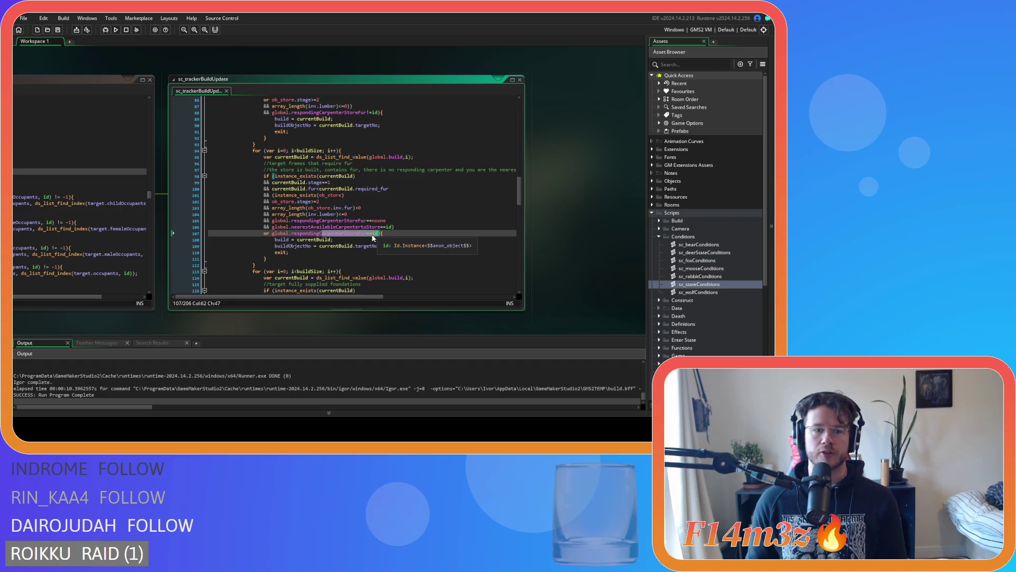
Re-mark StoreFur!=id on line 88 and look at the build assignment on line 108
{"action": "scroll", "coordinate": [373, 239], "scroll_direction": "up", "scroll_amount": 5}
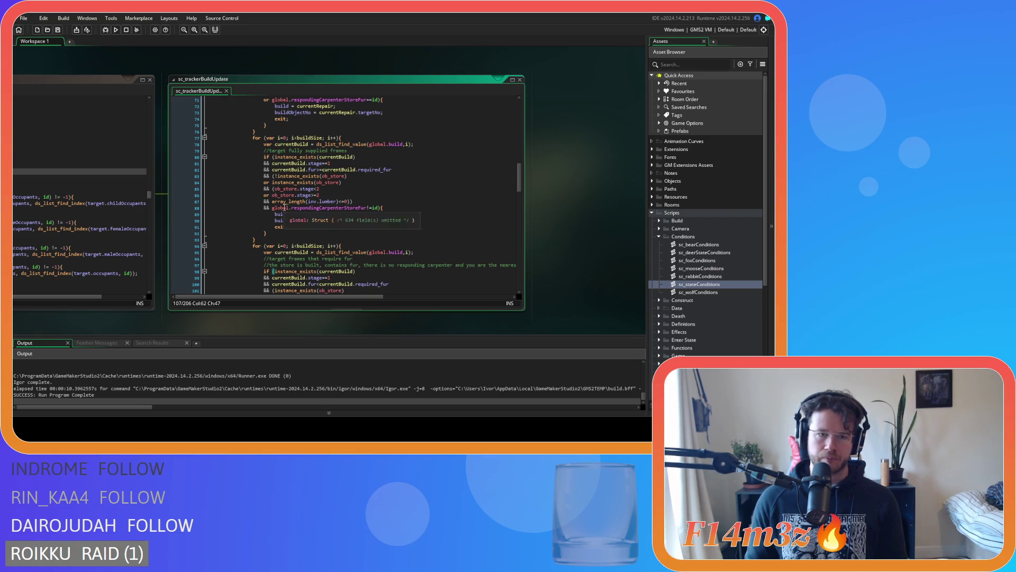
{"action": "left_click", "coordinate": [375, 208]}
{"action": "mouse_move", "coordinate": [376, 208]}
{"action": "left_mouse_down"}
{"action": "mouse_move", "coordinate": [275, 209]}
{"action": "mouse_move", "coordinate": [275, 222]}
{"action": "mouse_move", "coordinate": [272, 210]}
{"action": "mouse_move", "coordinate": [381, 211]}
{"action": "mouse_move", "coordinate": [274, 213]}
{"action": "left_mouse_up"}
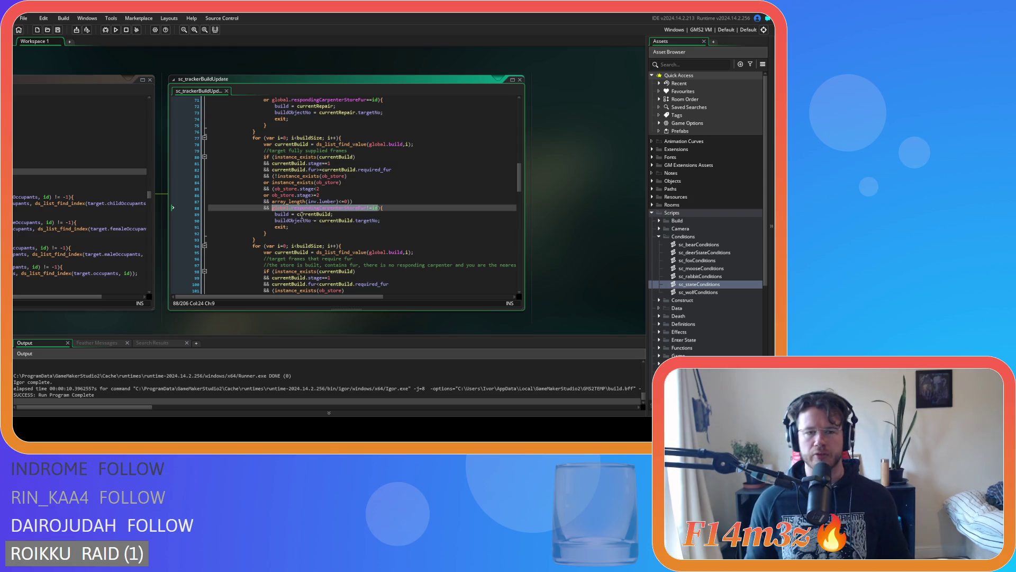
{"action": "scroll", "coordinate": [349, 212], "scroll_direction": "down", "scroll_amount": 5}
{"action": "left_click", "coordinate": [409, 209]}
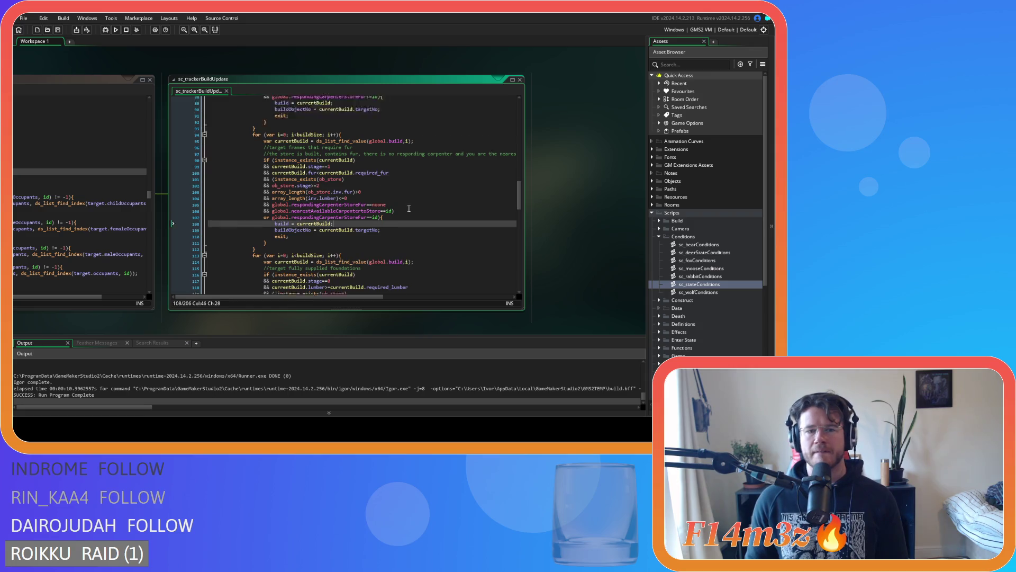
{"action": "scroll", "coordinate": [408, 209], "scroll_direction": "up", "scroll_amount": 5}
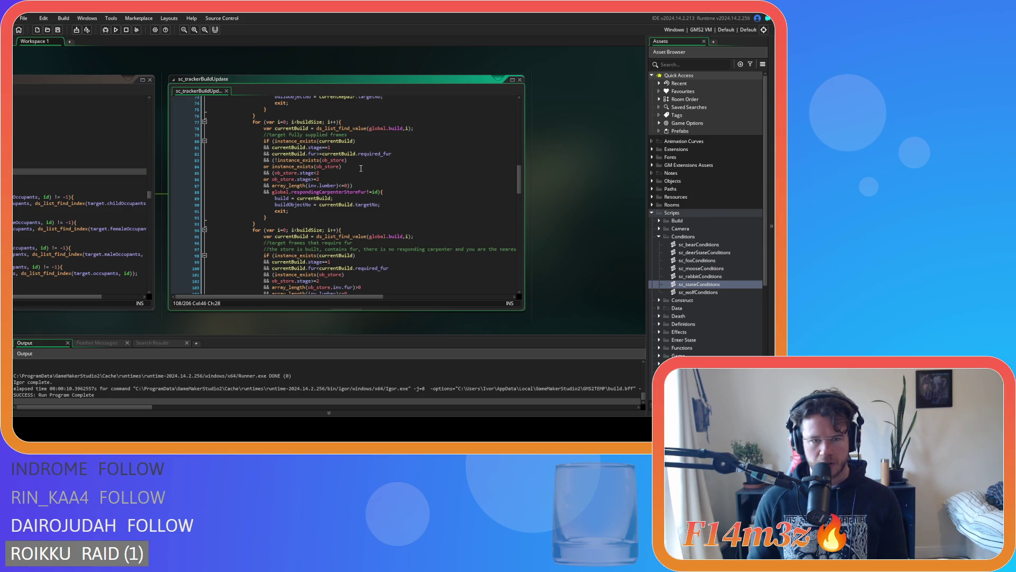
Check the required_fur, store stage, and store fur and lumber length checks on lines 82–104
{"action": "left_click", "coordinate": [300, 154]}
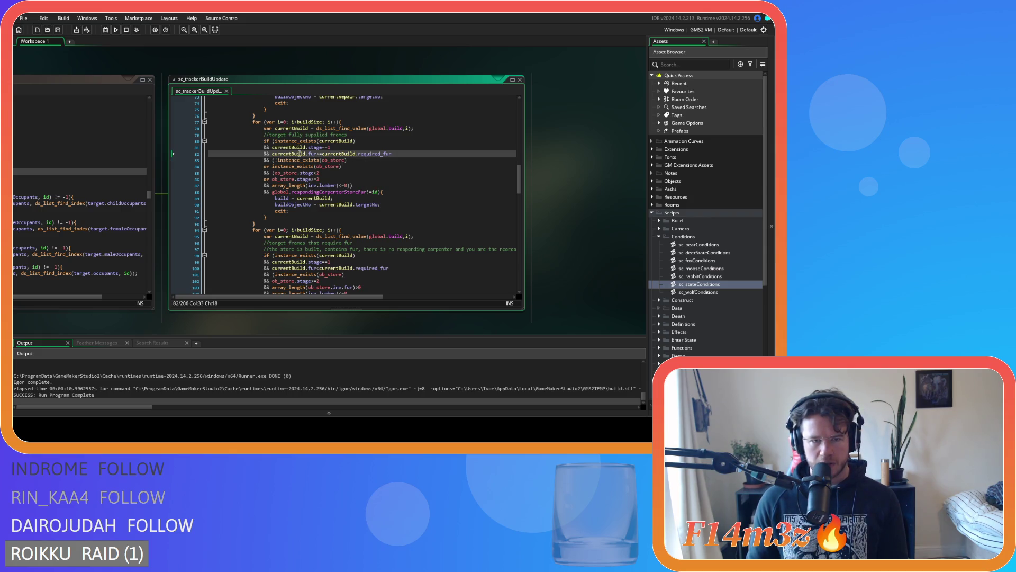
{"action": "left_click", "coordinate": [347, 180]}
{"action": "scroll", "coordinate": [387, 192], "scroll_direction": "down", "scroll_amount": 5}
{"action": "left_click", "coordinate": [393, 198]}
{"action": "left_click", "coordinate": [379, 192]}
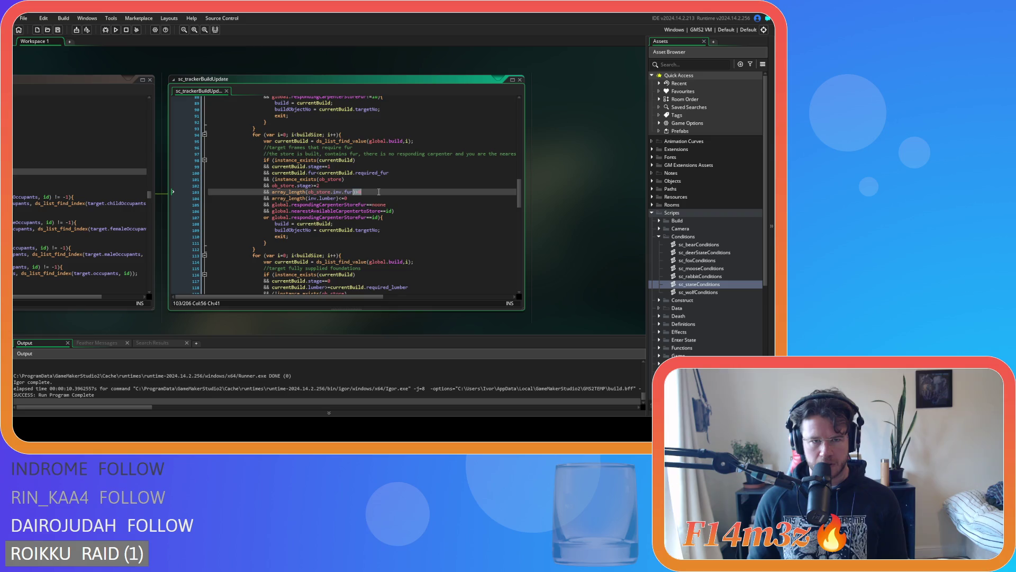
{"action": "key", "text": "shift+Left"}
{"action": "key", "text": "shift+Left"}
{"action": "key", "text": "shift+Left"}
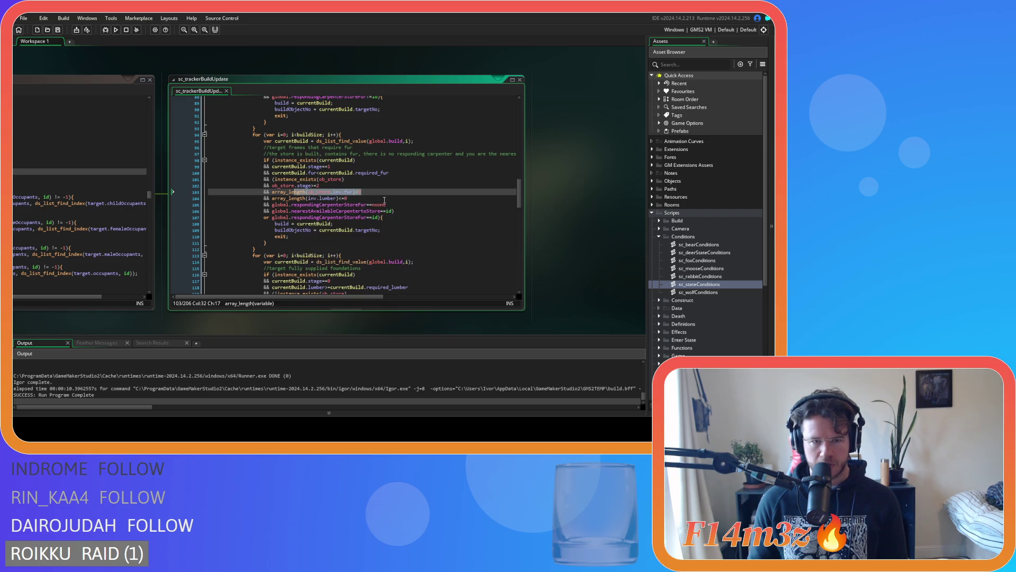
{"action": "scroll", "coordinate": [386, 198], "scroll_direction": "down", "scroll_amount": 1}
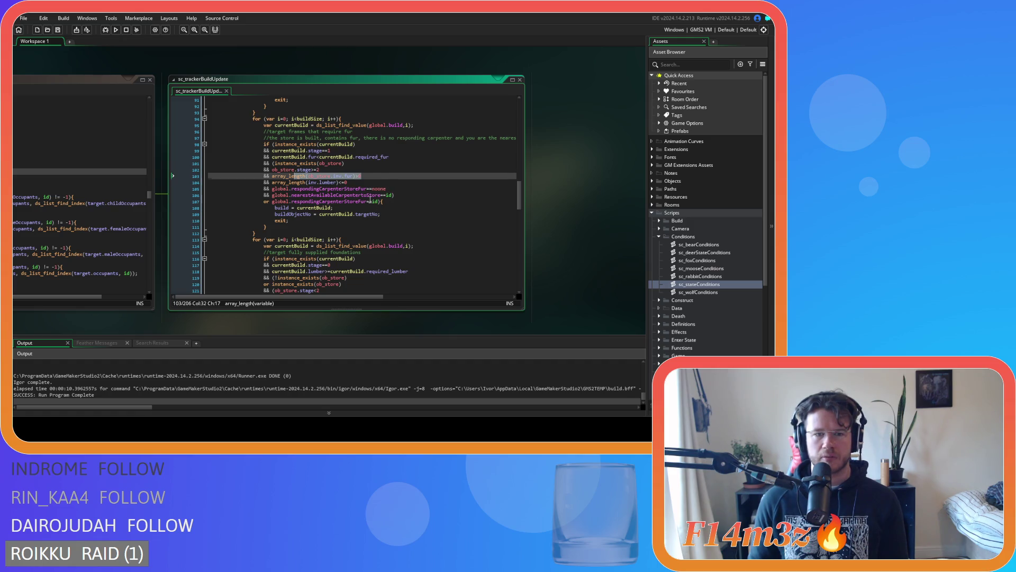
{"action": "left_click", "coordinate": [378, 201]}
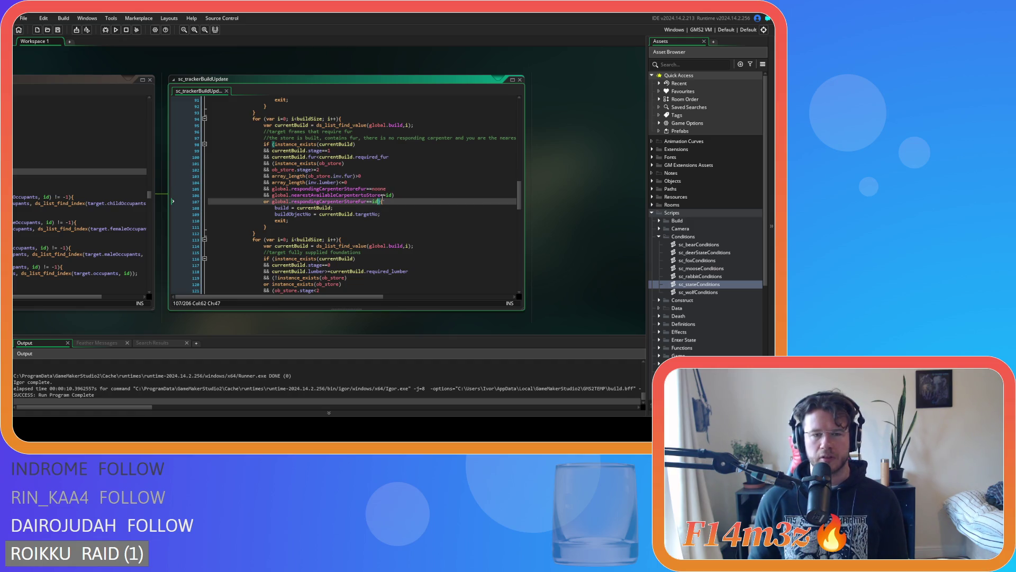
{"action": "left_click", "coordinate": [386, 183]}
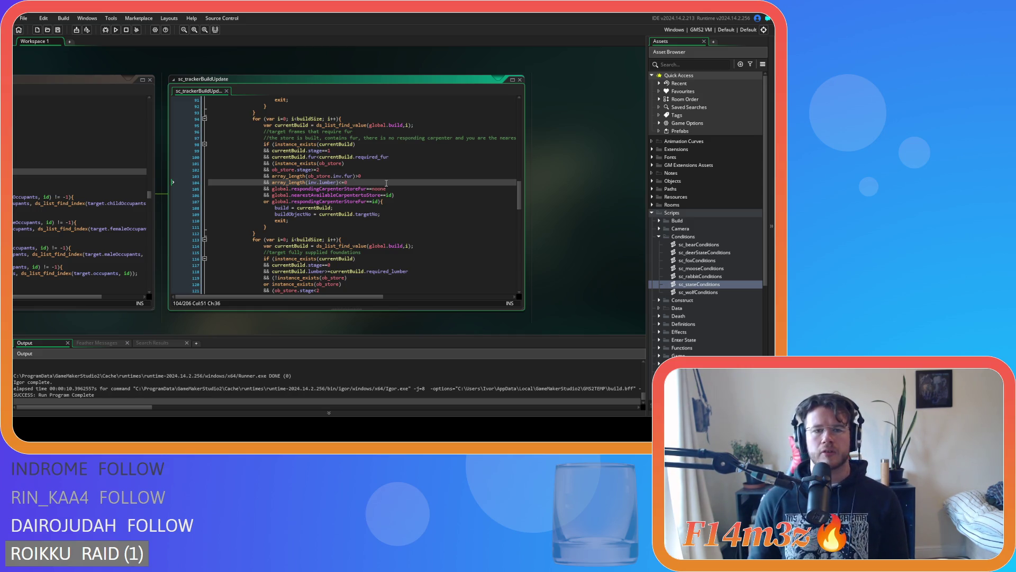
{"action": "scroll", "coordinate": [387, 183], "scroll_direction": "up", "scroll_amount": 3}
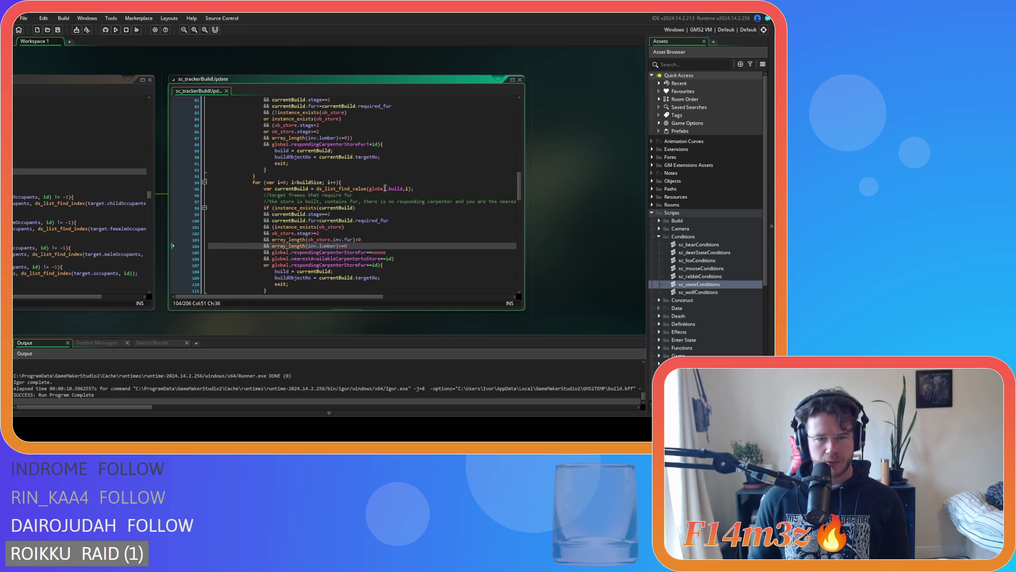
{"action": "scroll", "coordinate": [387, 214], "scroll_direction": "up", "scroll_amount": 2}
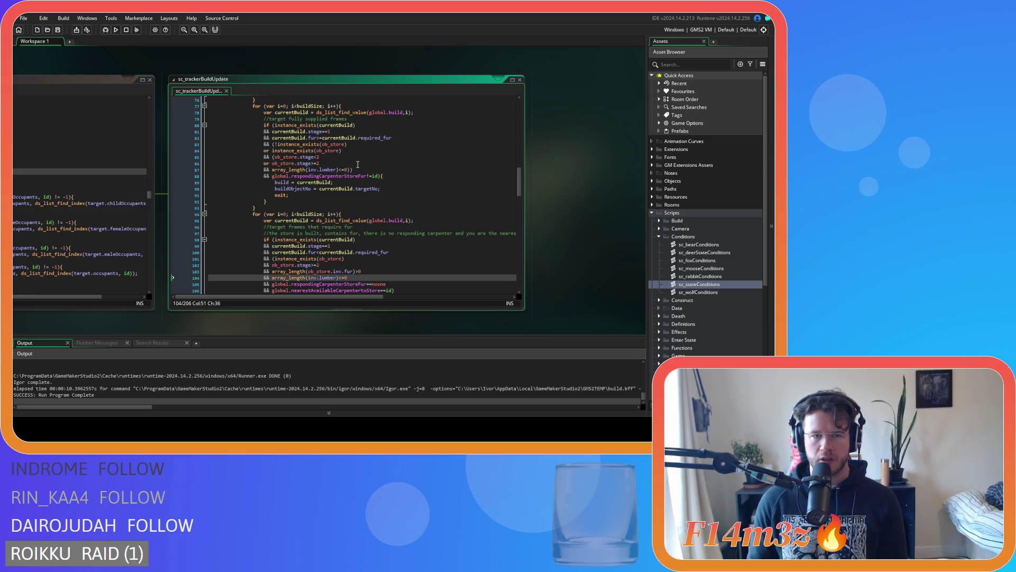
Dismiss the ob_store details and highlight the CarpenterStoreFur==id check on line 107
{"action": "mouse_move", "coordinate": [333, 152]}
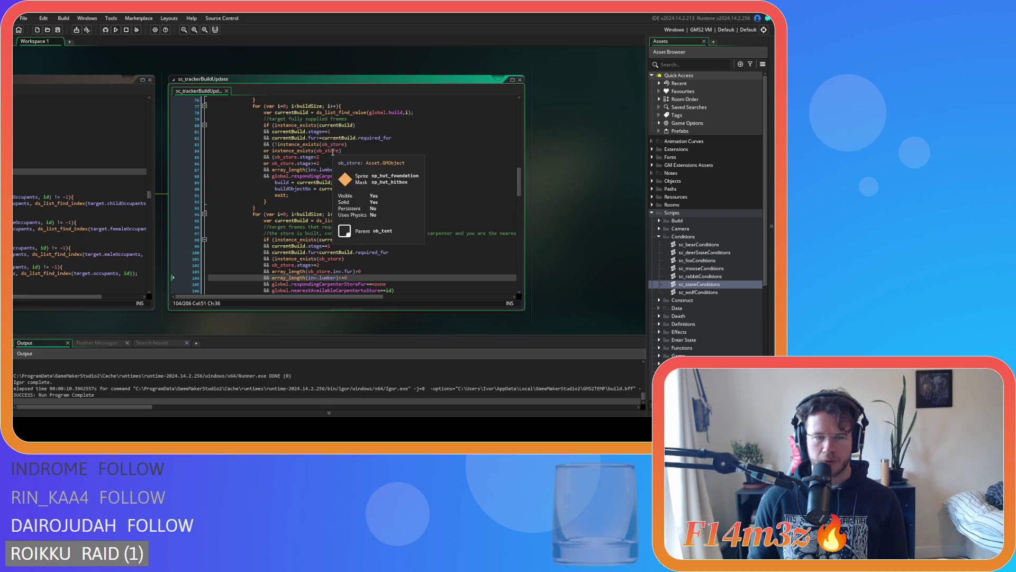
{"action": "left_click", "coordinate": [357, 163]}
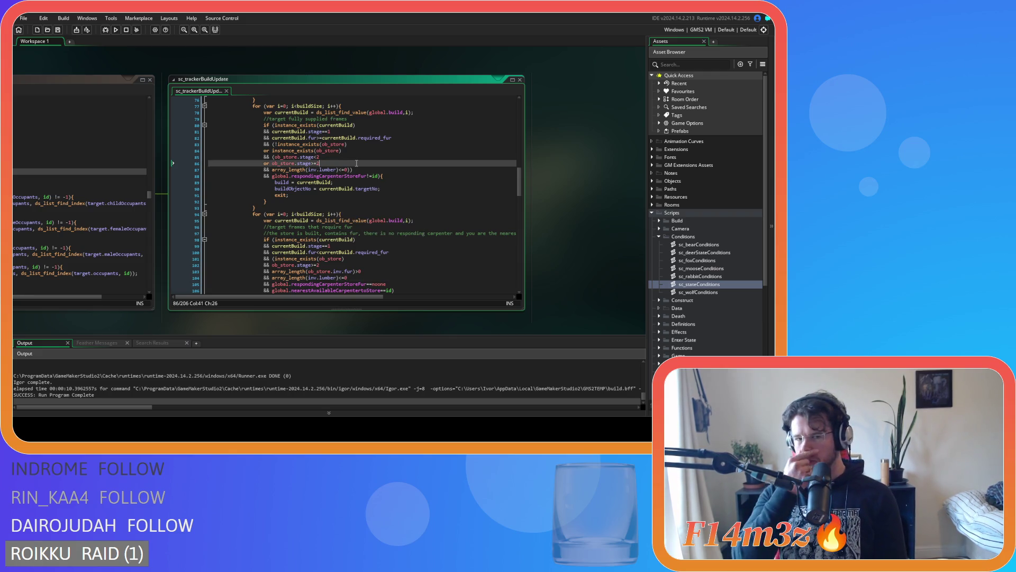
{"action": "scroll", "coordinate": [355, 164], "scroll_direction": "down", "scroll_amount": 1}
{"action": "scroll", "coordinate": [352, 165], "scroll_direction": "down", "scroll_amount": 2}
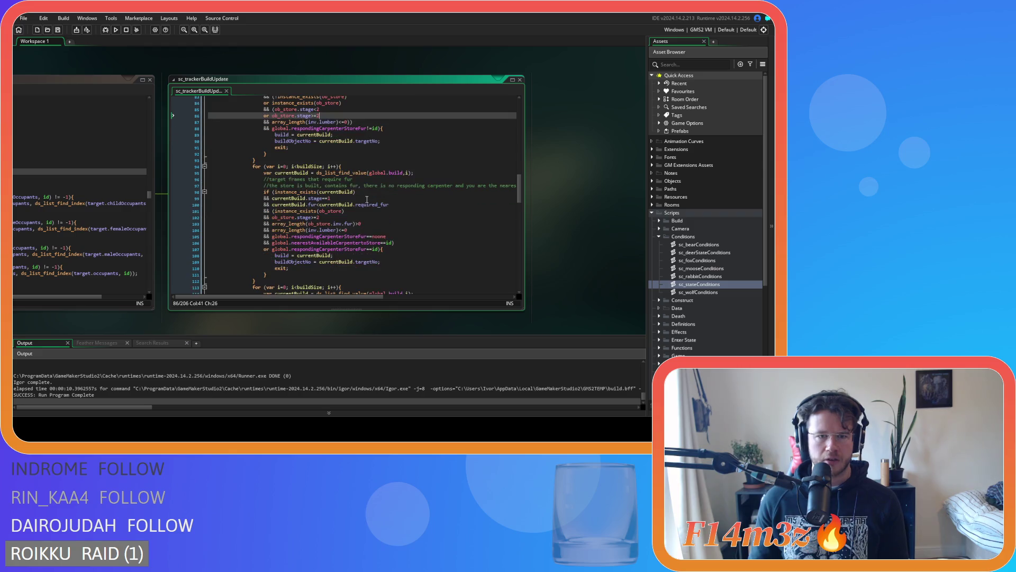
{"action": "left_click_drag", "start_coordinate": [312, 248], "coordinate": [378, 249]}
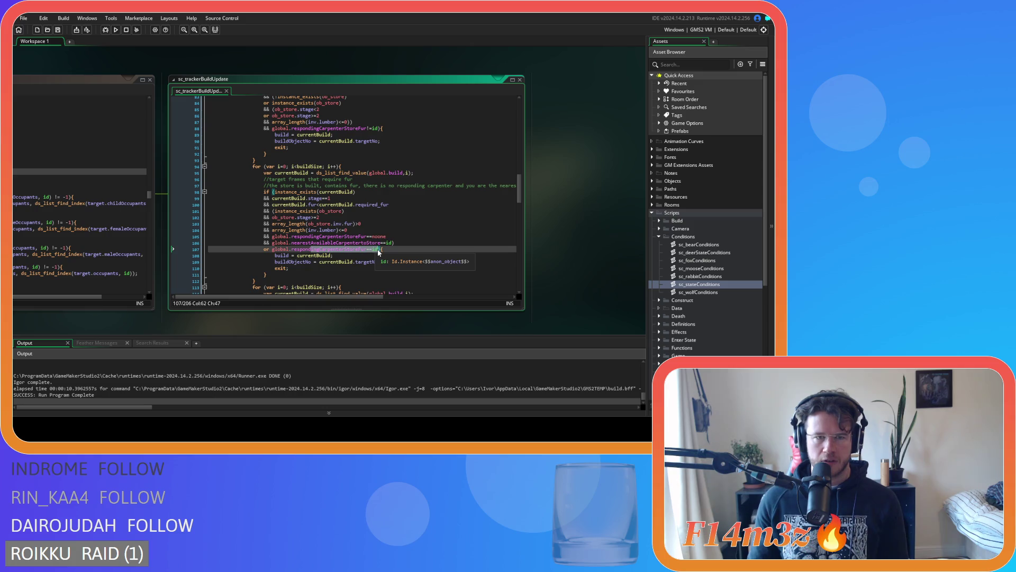
{"action": "scroll", "coordinate": [378, 253], "scroll_direction": "up", "scroll_amount": 3}
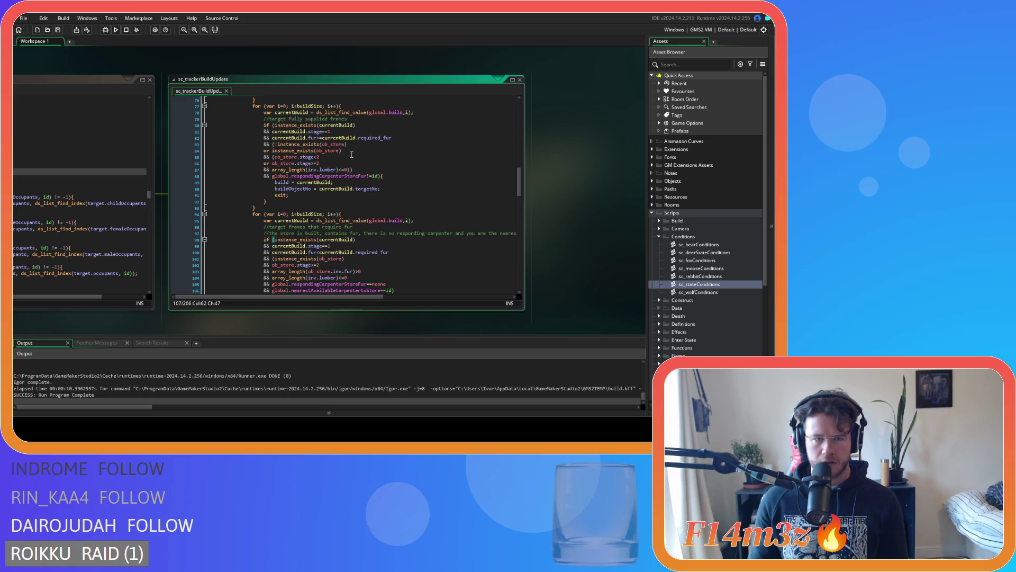
Add a closing parenthesis after array_length(inv.lumber)<=0 at the end of line 87
{"action": "left_click", "coordinate": [332, 170]}
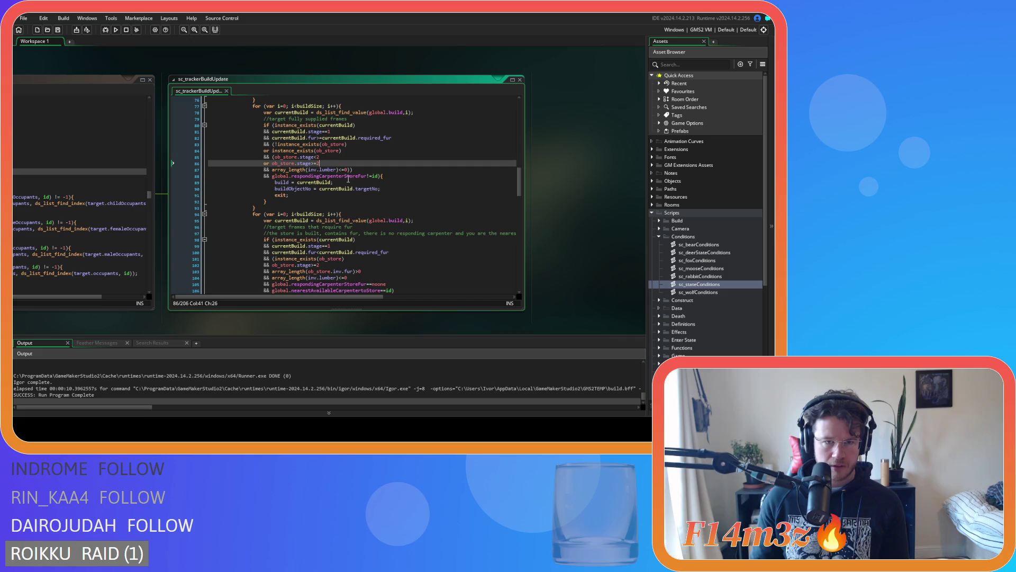
{"action": "key", "text": "End"}
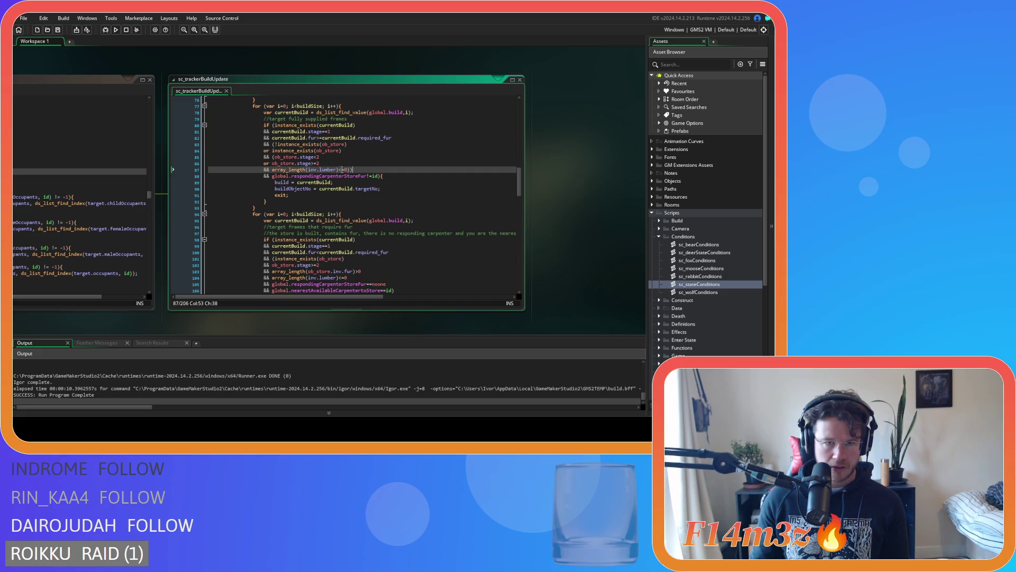
{"action": "type", "text": ")"}
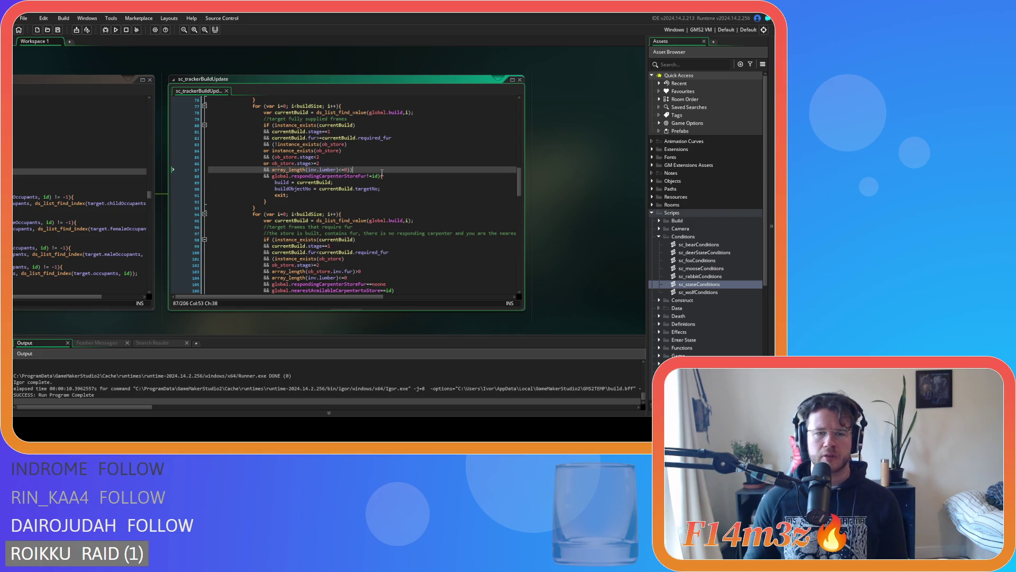
{"action": "scroll", "coordinate": [382, 173], "scroll_direction": "down", "scroll_amount": 1}
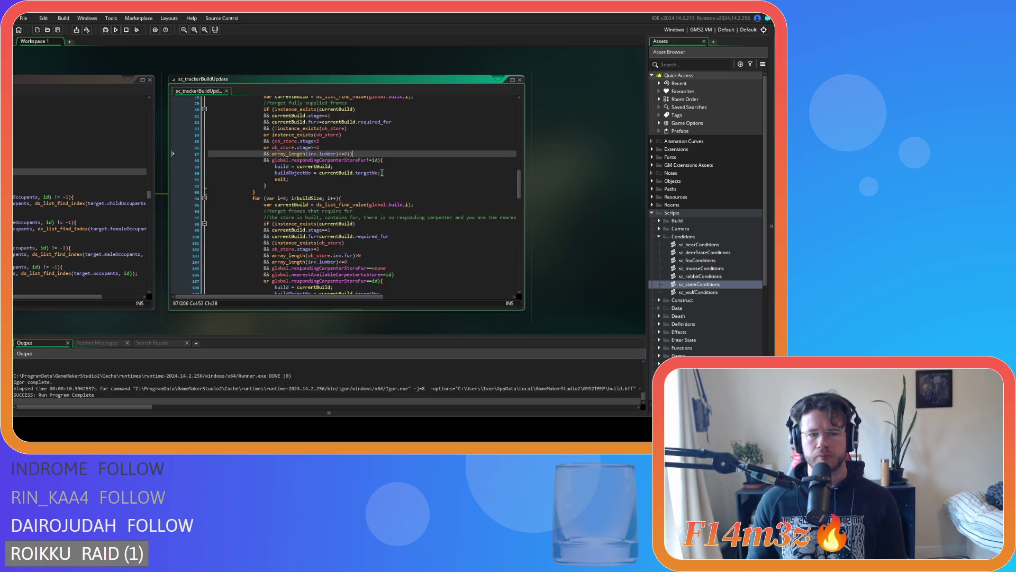
{"action": "scroll", "coordinate": [382, 173], "scroll_direction": "up", "scroll_amount": 2}
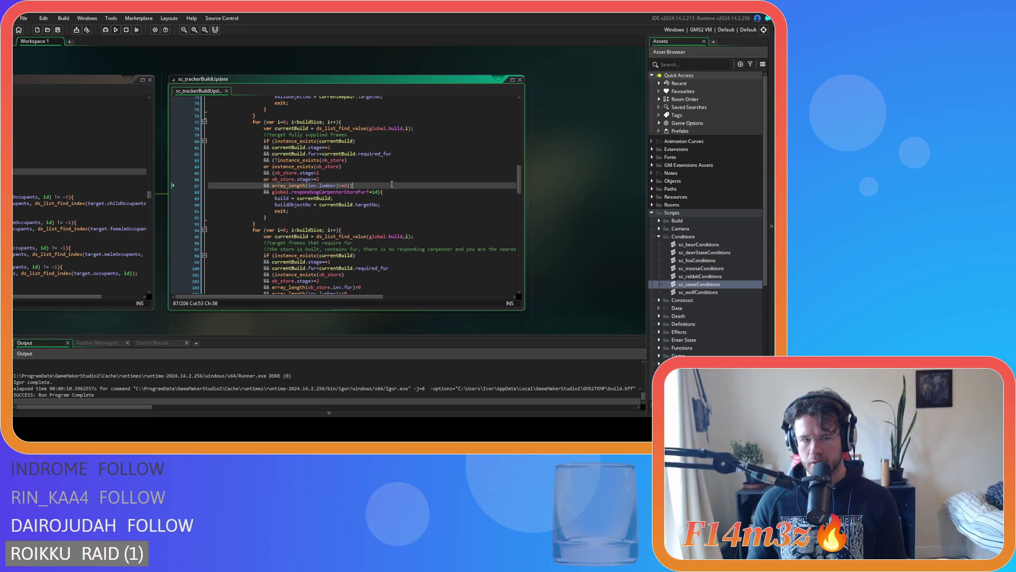
{"action": "scroll", "coordinate": [392, 186], "scroll_direction": "down", "scroll_amount": 6}
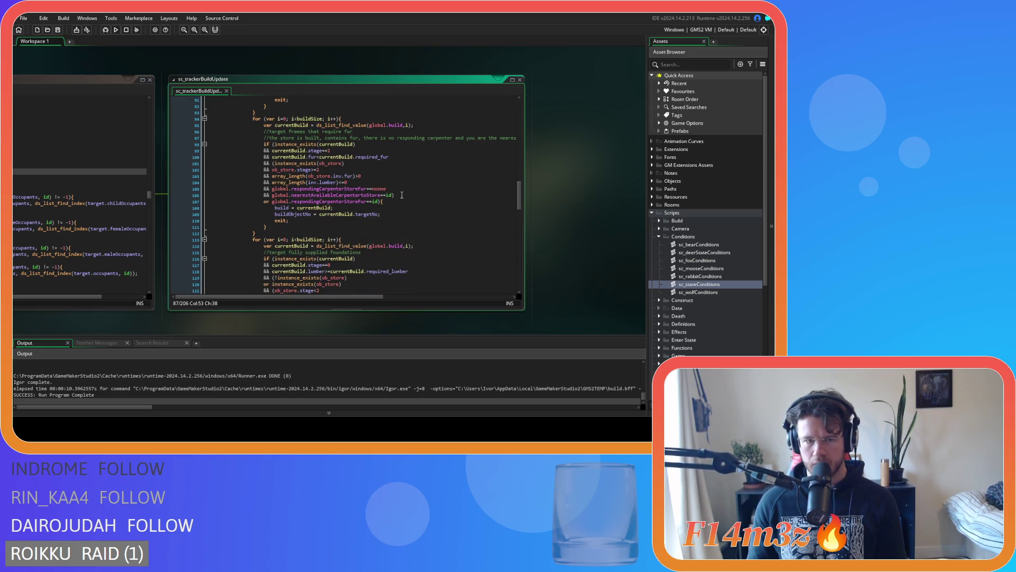
{"action": "scroll", "coordinate": [402, 196], "scroll_direction": "up", "scroll_amount": 8}
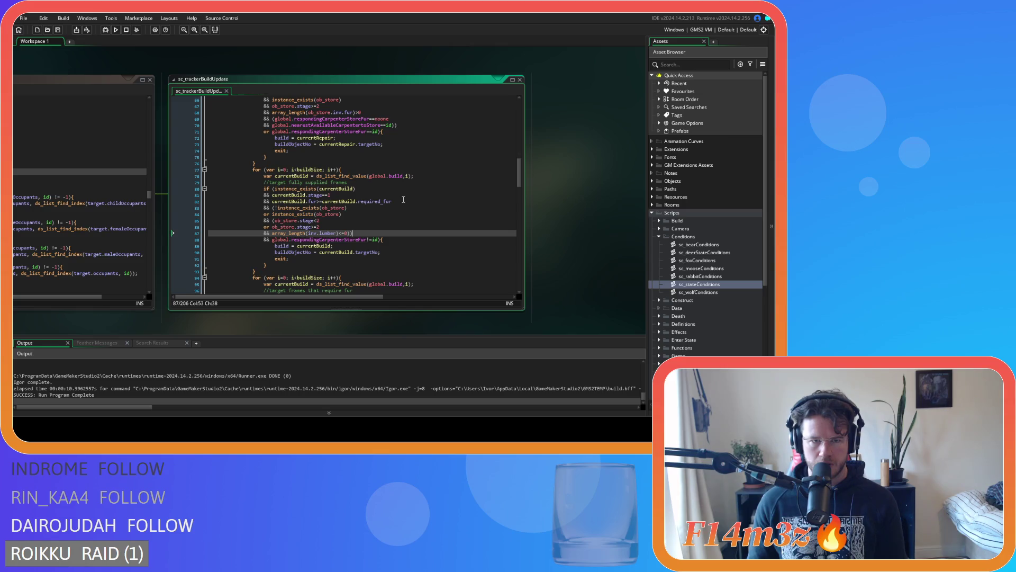
{"action": "scroll", "coordinate": [403, 199], "scroll_direction": "down", "scroll_amount": 8}
{"action": "scroll", "coordinate": [404, 199], "scroll_direction": "up", "scroll_amount": 1}
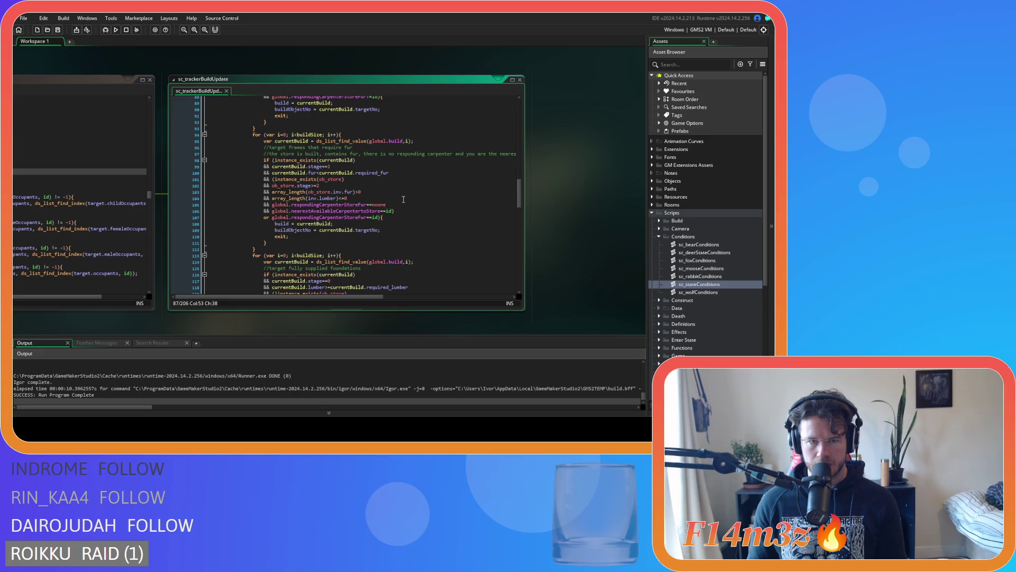
{"action": "scroll", "coordinate": [403, 199], "scroll_direction": "up", "scroll_amount": 4}
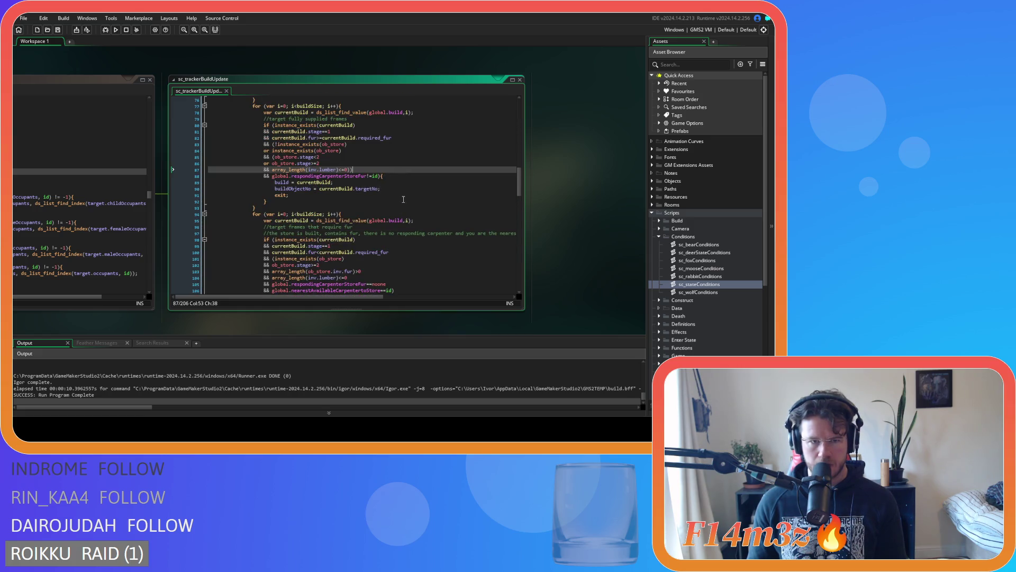
{"action": "scroll", "coordinate": [403, 199], "scroll_direction": "down", "scroll_amount": 4}
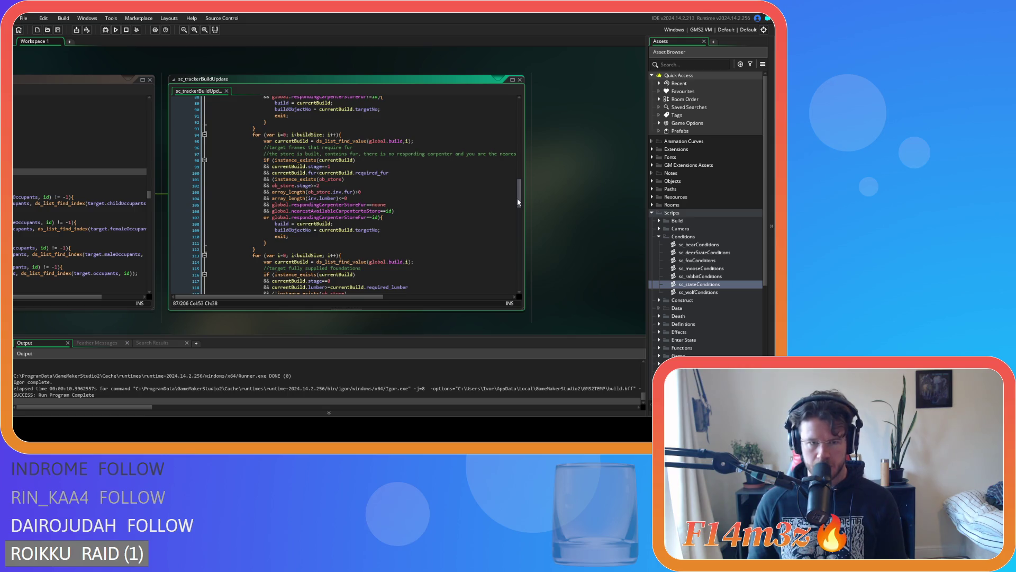
{"action": "scroll", "coordinate": [516, 200], "scroll_direction": "down", "scroll_amount": 3}
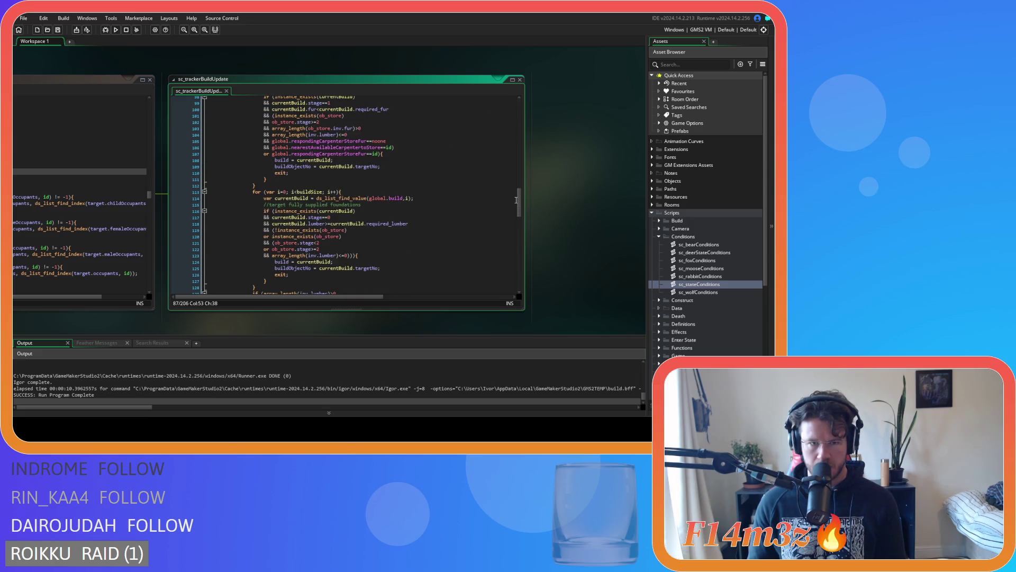
{"action": "scroll", "coordinate": [517, 200], "scroll_direction": "up", "scroll_amount": 4}
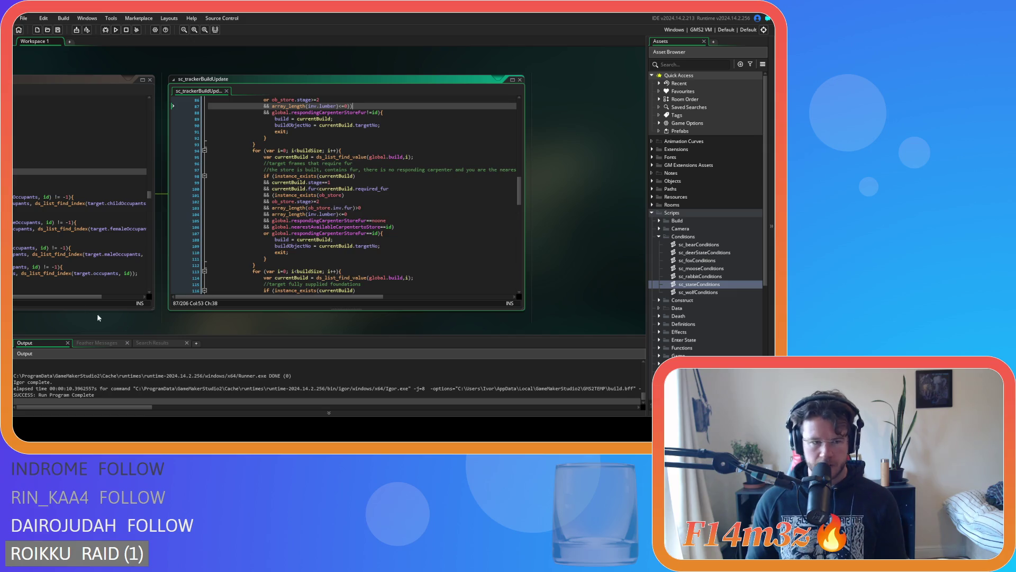
Pan sc_stateConditions fully on screen and scroll to its carpenter supply-fur condition
{"action": "left_click_drag", "start_coordinate": [66, 320], "coordinate": [326, 329]}
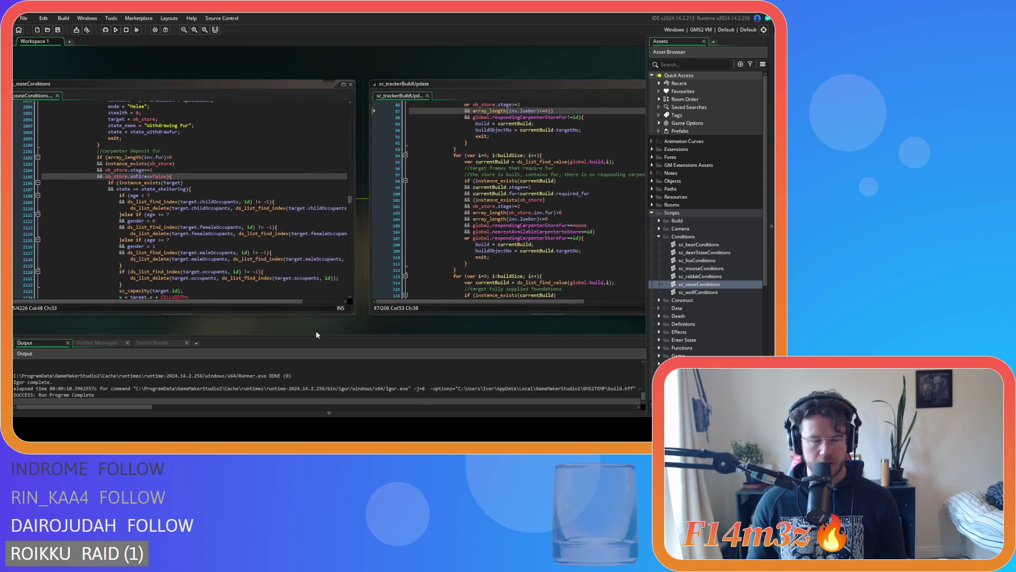
{"action": "scroll", "coordinate": [224, 327], "scroll_direction": "down", "scroll_amount": 1}
{"action": "left_click_drag", "start_coordinate": [100, 319], "coordinate": [183, 350]}
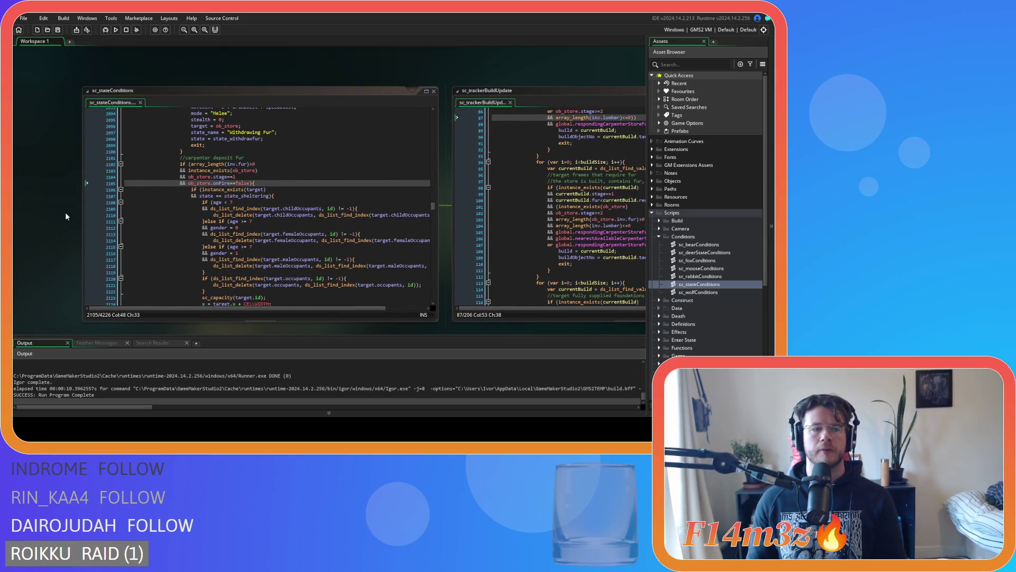
{"action": "scroll", "coordinate": [270, 273], "scroll_direction": "up", "scroll_amount": 10}
{"action": "scroll", "coordinate": [269, 274], "scroll_direction": "up", "scroll_amount": 3}
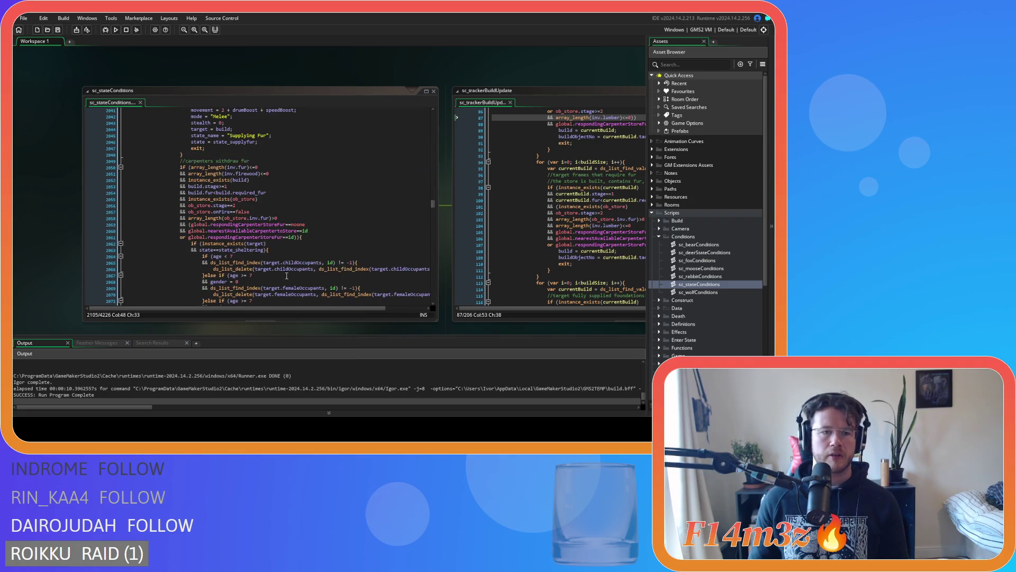
{"action": "scroll", "coordinate": [273, 233], "scroll_direction": "up", "scroll_amount": 15}
{"action": "scroll", "coordinate": [275, 218], "scroll_direction": "up", "scroll_amount": 14}
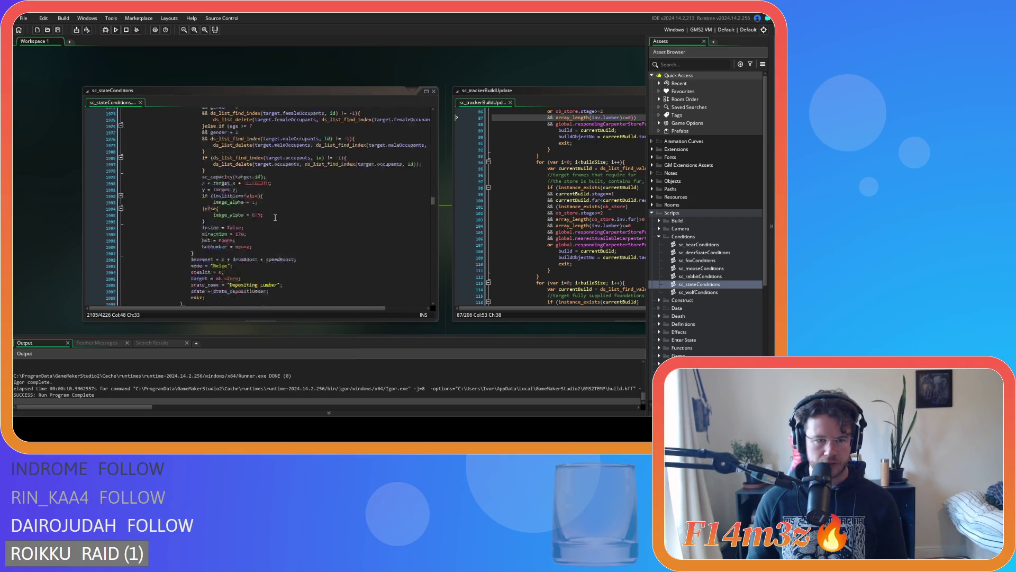
{"action": "scroll", "coordinate": [275, 218], "scroll_direction": "down", "scroll_amount": 16}
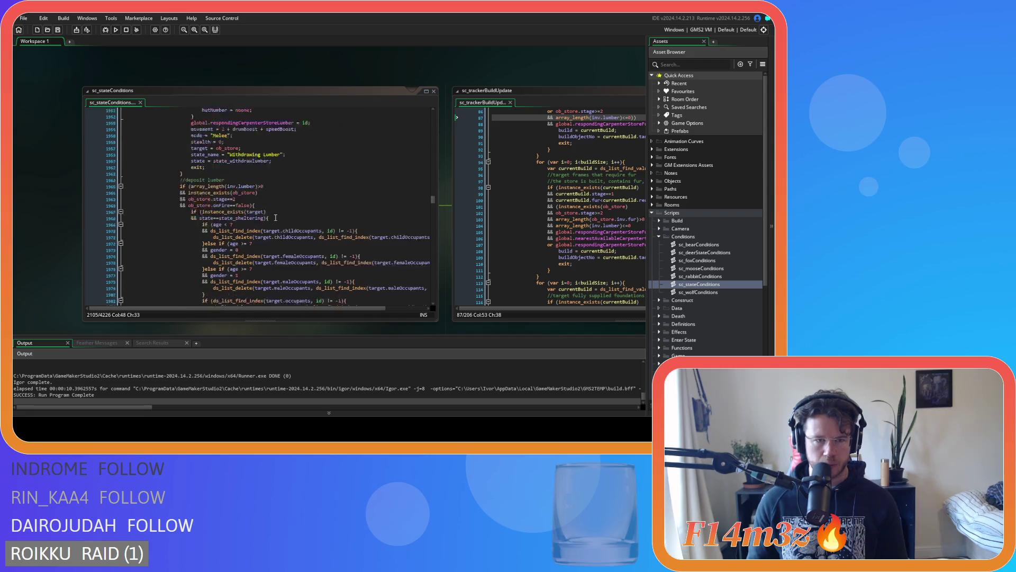
{"action": "scroll", "coordinate": [276, 218], "scroll_direction": "down", "scroll_amount": 1}
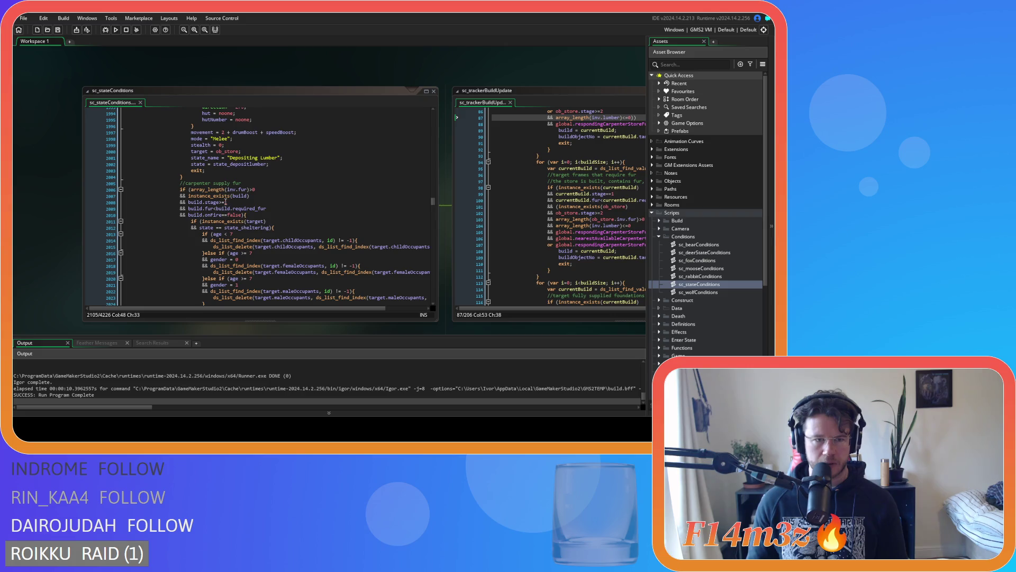
{"action": "left_click", "coordinate": [219, 202]}
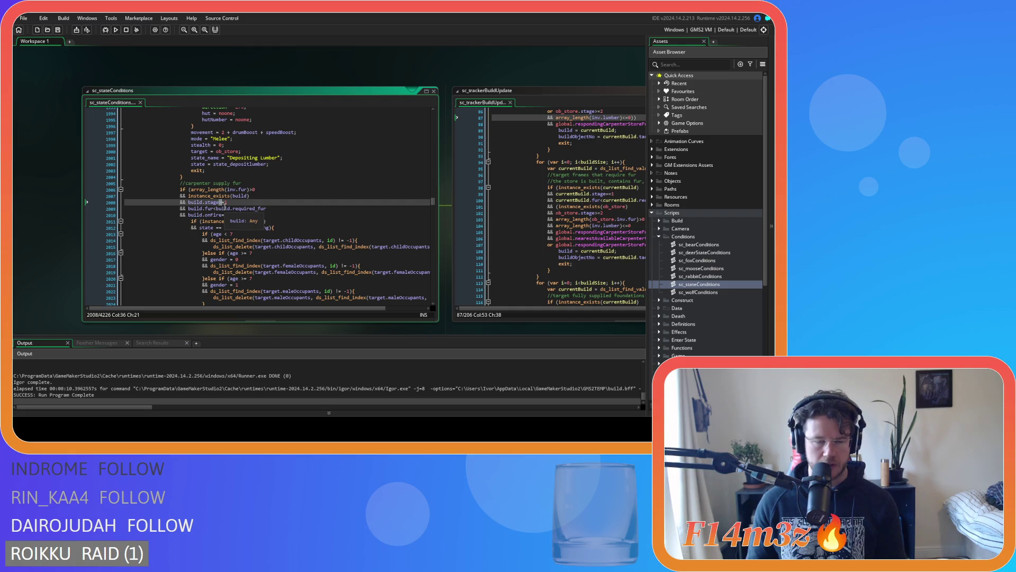
{"action": "type", "text": "1"}
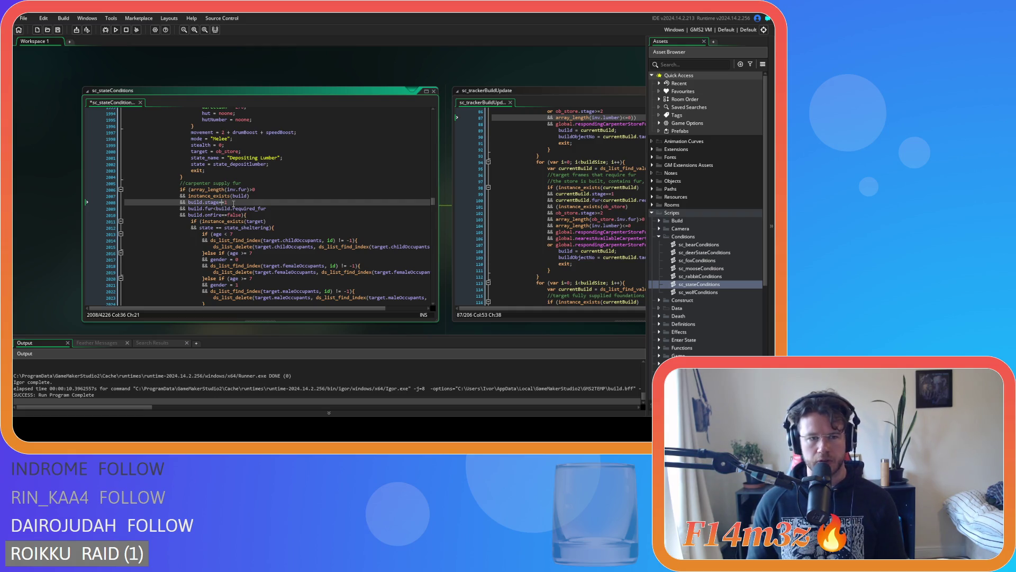
{"action": "type", "text": "="}
{"action": "key", "text": "End"}
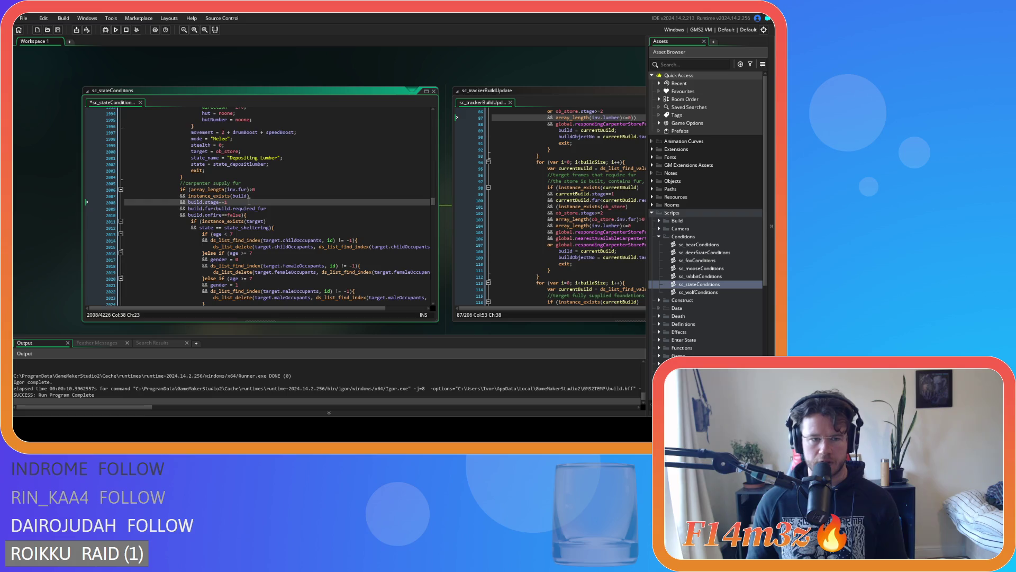
{"action": "scroll", "coordinate": [248, 201], "scroll_direction": "down", "scroll_amount": 14}
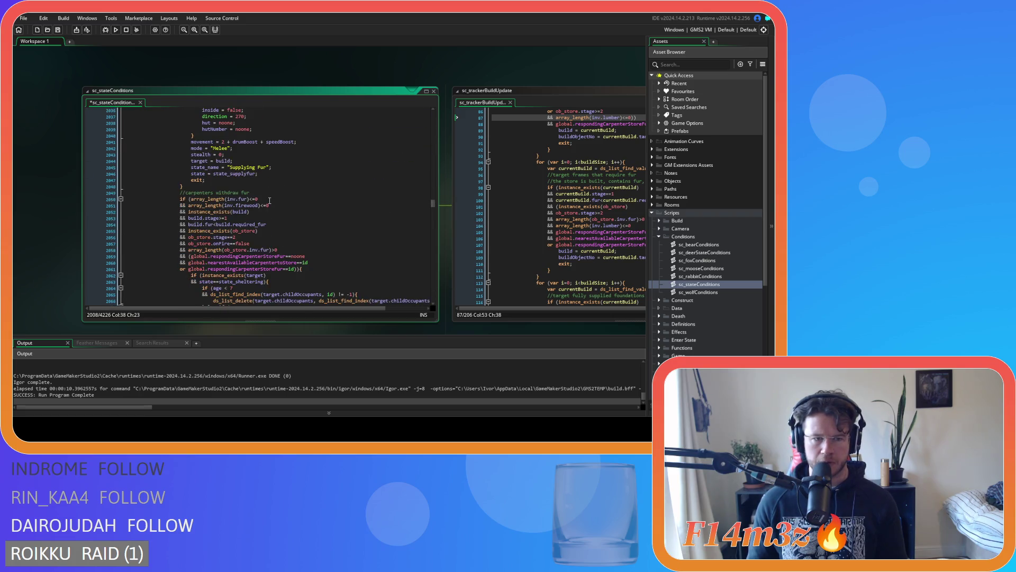
{"action": "left_click", "coordinate": [219, 218]}
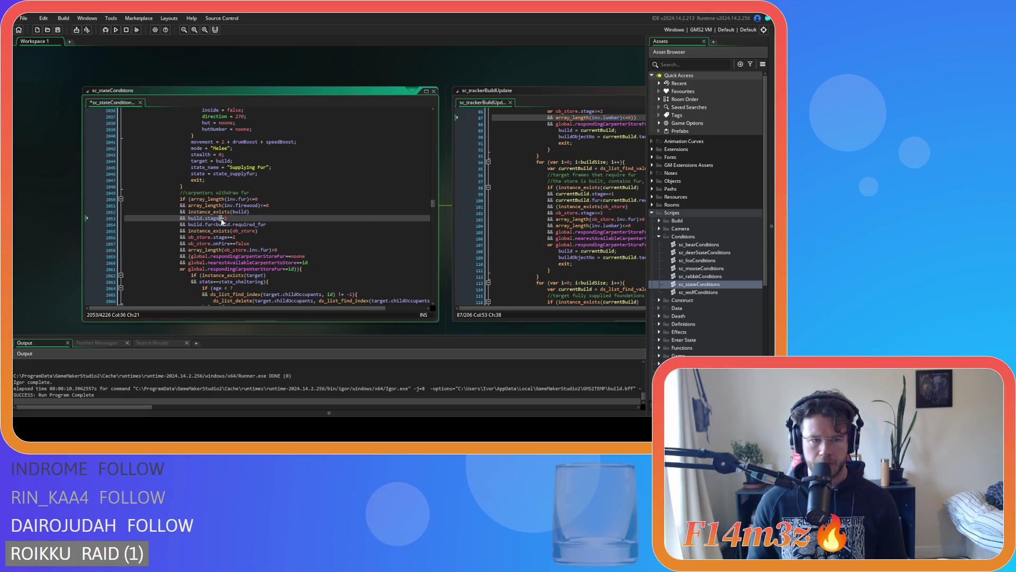
{"action": "scroll", "coordinate": [263, 222], "scroll_direction": "down", "scroll_amount": 3}
{"action": "scroll", "coordinate": [263, 221], "scroll_direction": "down", "scroll_amount": 14}
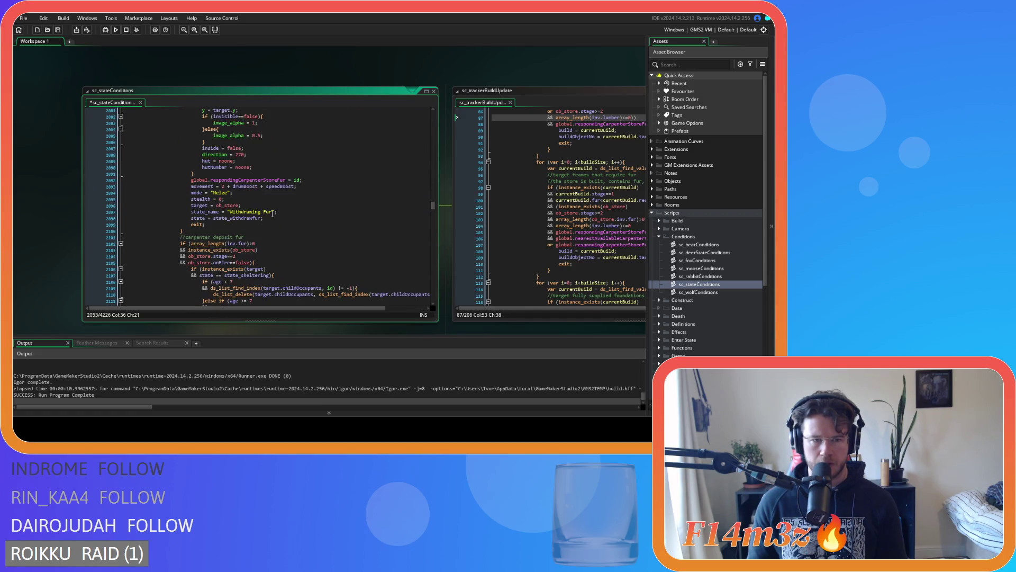
{"action": "scroll", "coordinate": [272, 214], "scroll_direction": "down", "scroll_amount": 13}
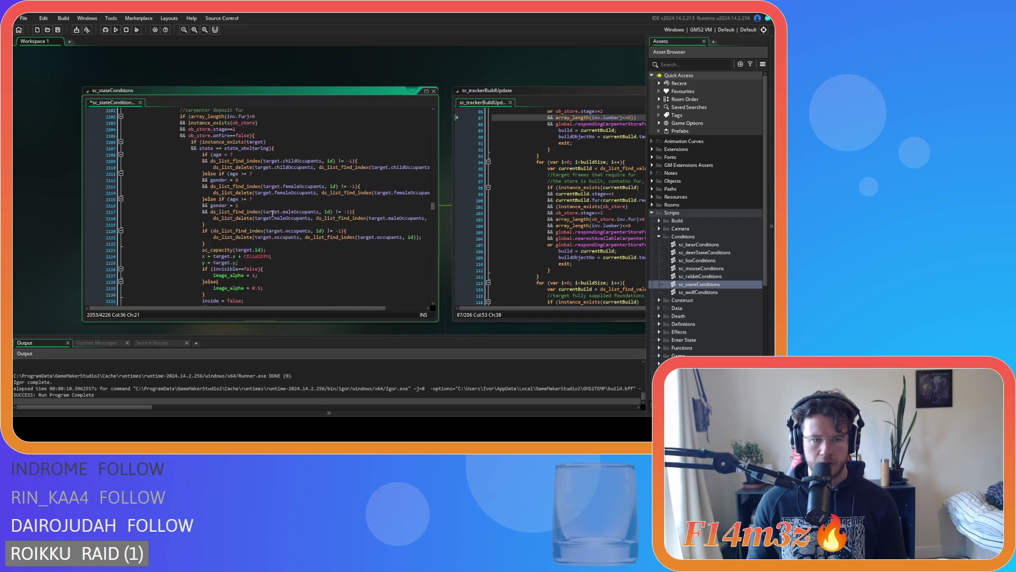
{"action": "scroll", "coordinate": [272, 214], "scroll_direction": "down", "scroll_amount": 3}
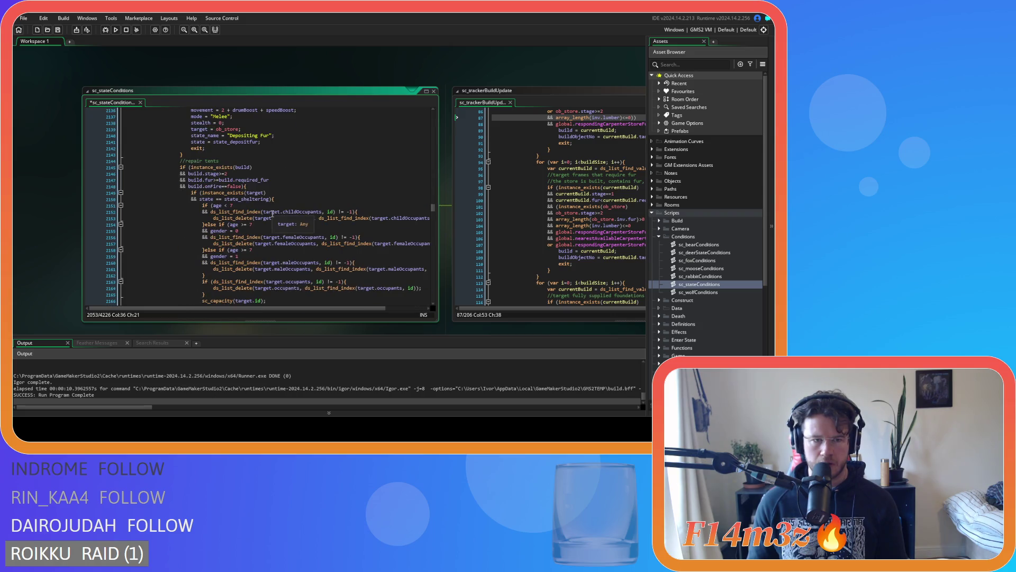
{"action": "left_click", "coordinate": [221, 174]}
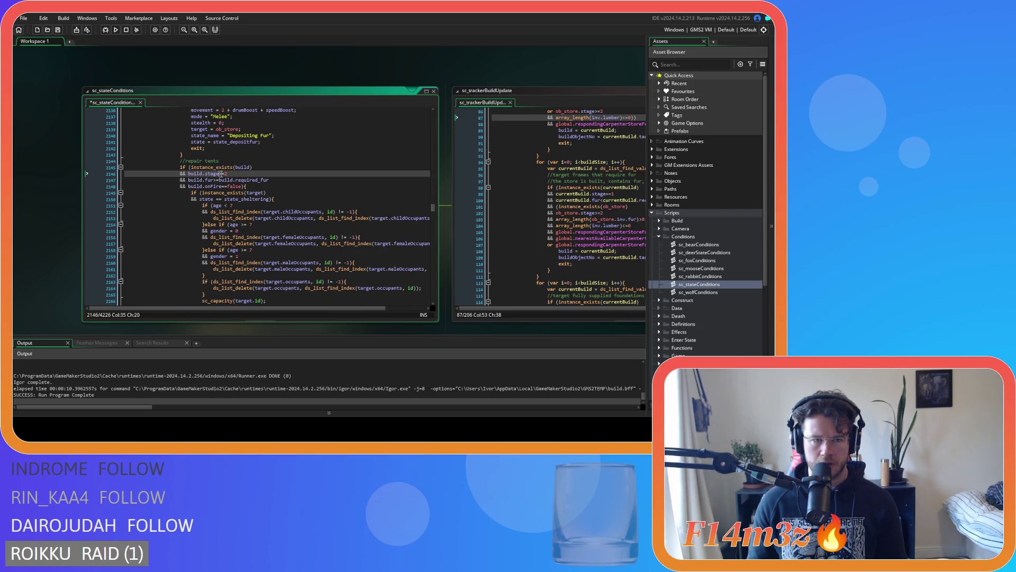
{"action": "type", "text": "="}
{"action": "scroll", "coordinate": [246, 175], "scroll_direction": "down", "scroll_amount": 16}
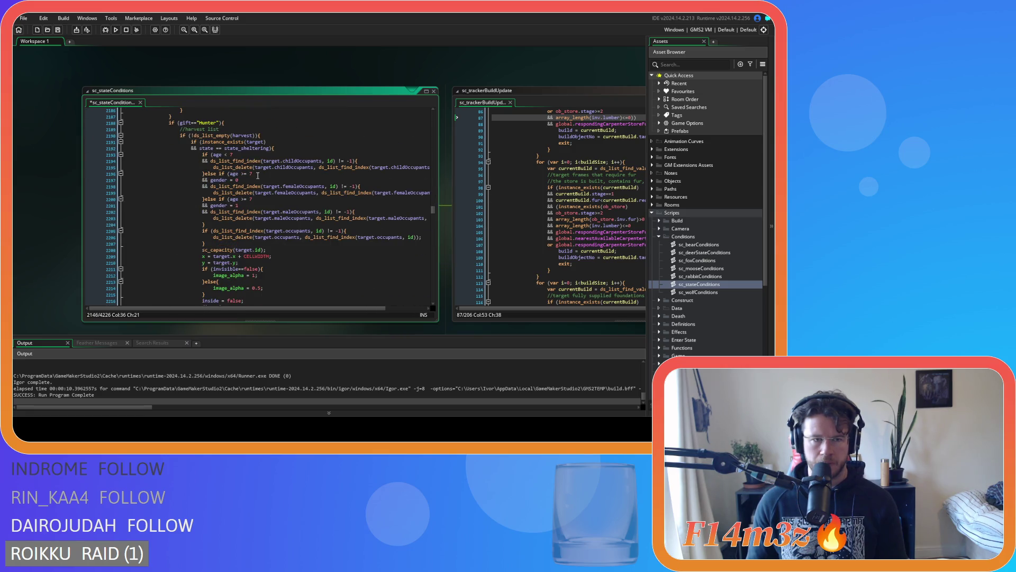
{"action": "scroll", "coordinate": [258, 175], "scroll_direction": "down", "scroll_amount": 7}
{"action": "scroll", "coordinate": [283, 187], "scroll_direction": "up", "scroll_amount": 6}
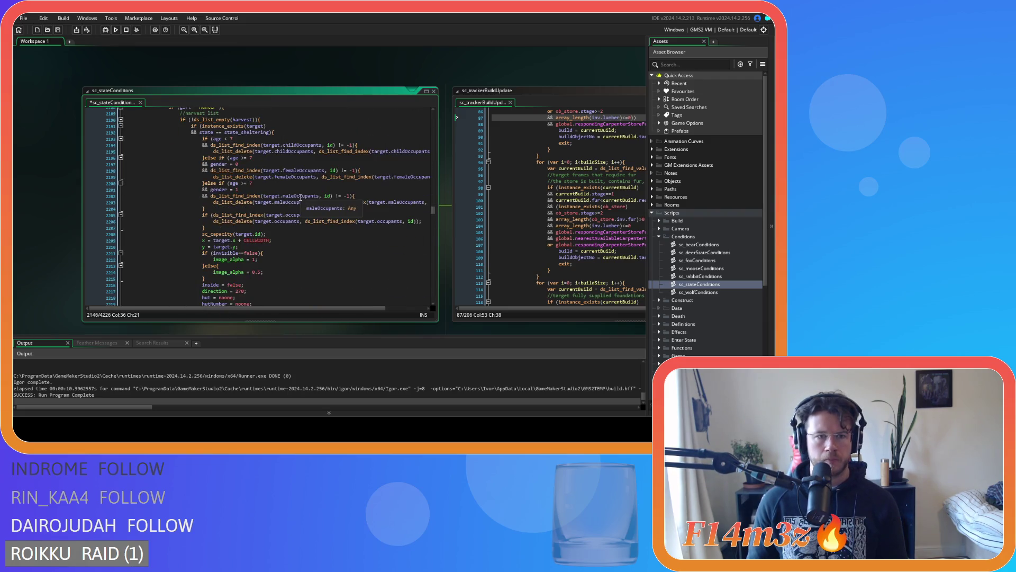
{"action": "scroll", "coordinate": [301, 198], "scroll_direction": "down", "scroll_amount": 18}
{"action": "scroll", "coordinate": [301, 197], "scroll_direction": "down", "scroll_amount": 9}
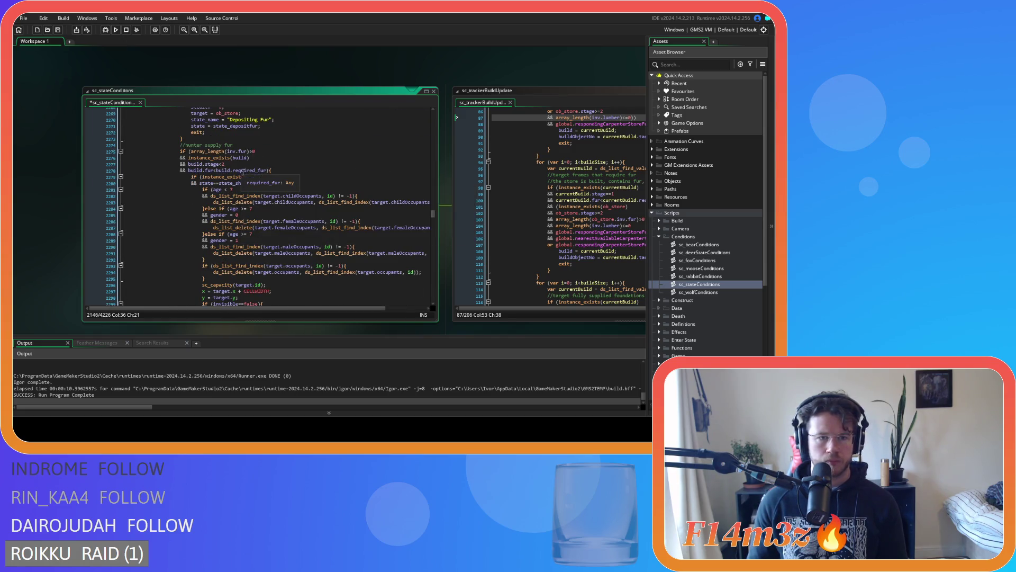
{"action": "scroll", "coordinate": [238, 178], "scroll_direction": "up", "scroll_amount": 20}
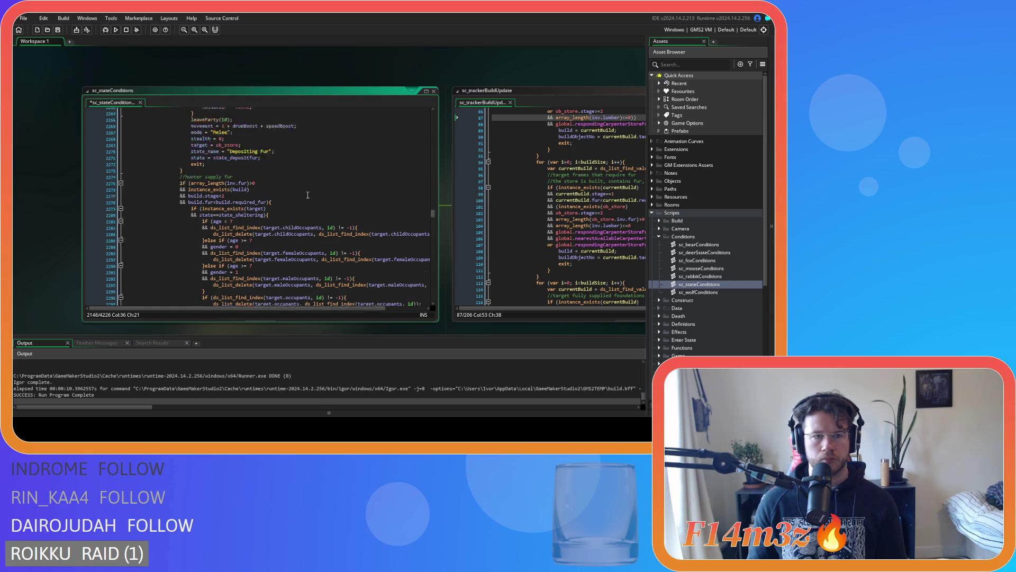
{"action": "scroll", "coordinate": [316, 195], "scroll_direction": "up", "scroll_amount": 20}
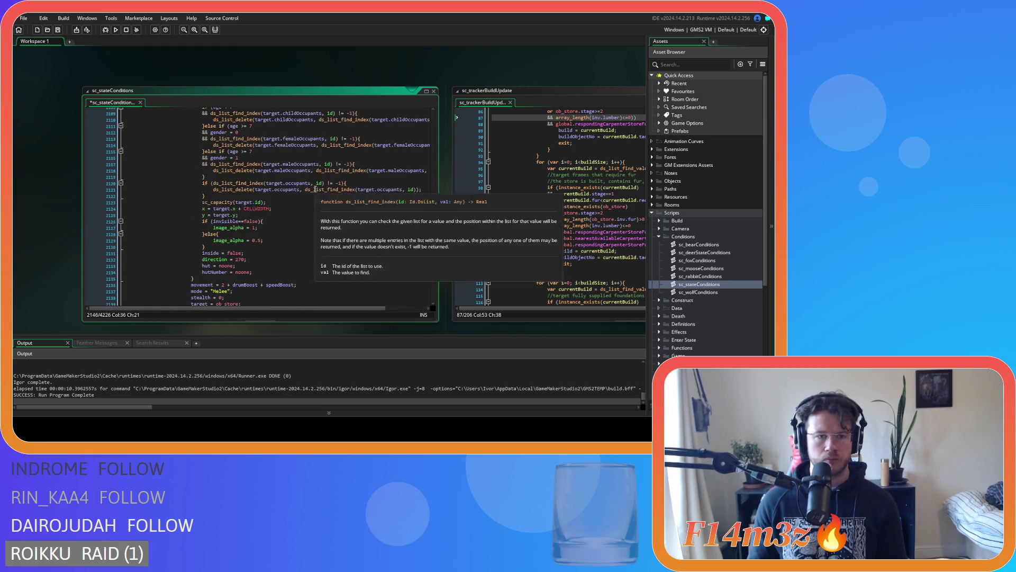
{"action": "scroll", "coordinate": [313, 193], "scroll_direction": "up", "scroll_amount": 20}
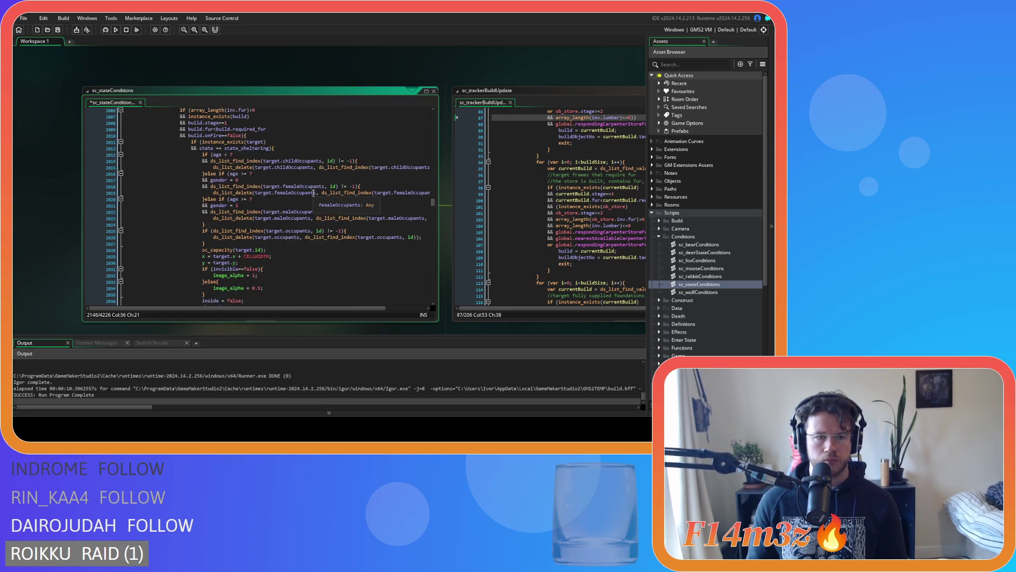
{"action": "scroll", "coordinate": [313, 193], "scroll_direction": "up", "scroll_amount": 20}
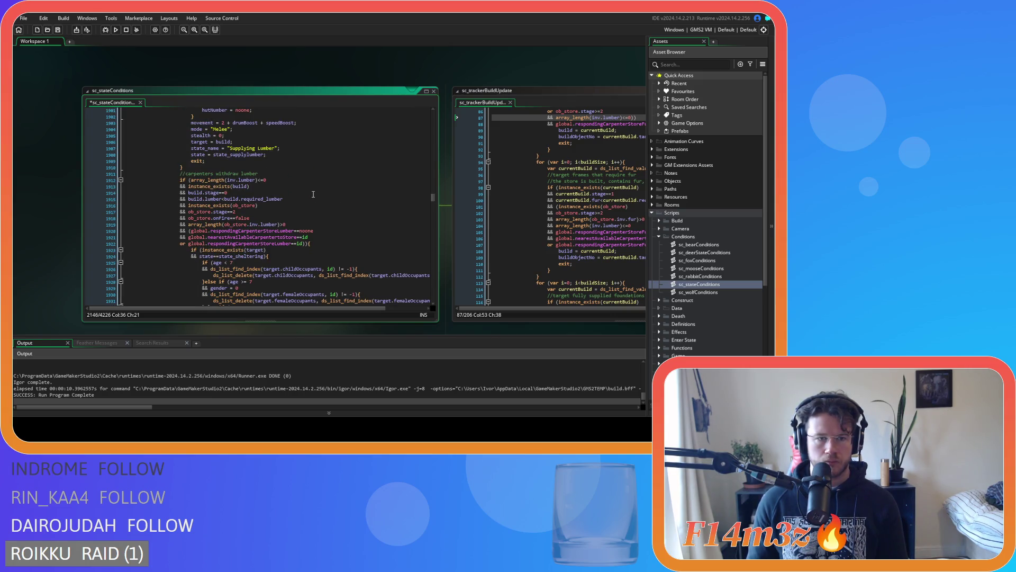
{"action": "scroll", "coordinate": [313, 194], "scroll_direction": "up", "scroll_amount": 14}
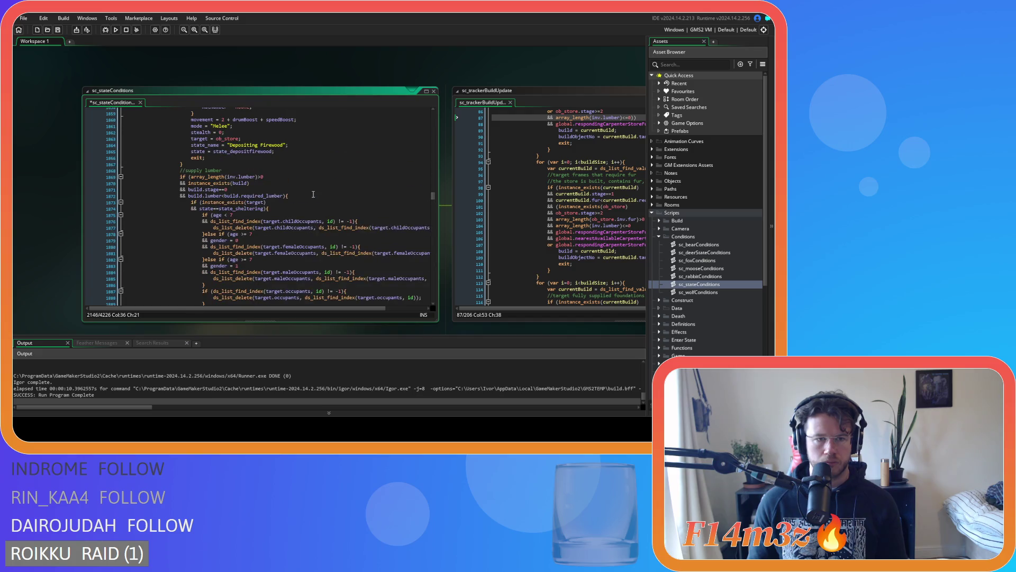
{"action": "scroll", "coordinate": [313, 194], "scroll_direction": "up", "scroll_amount": 14}
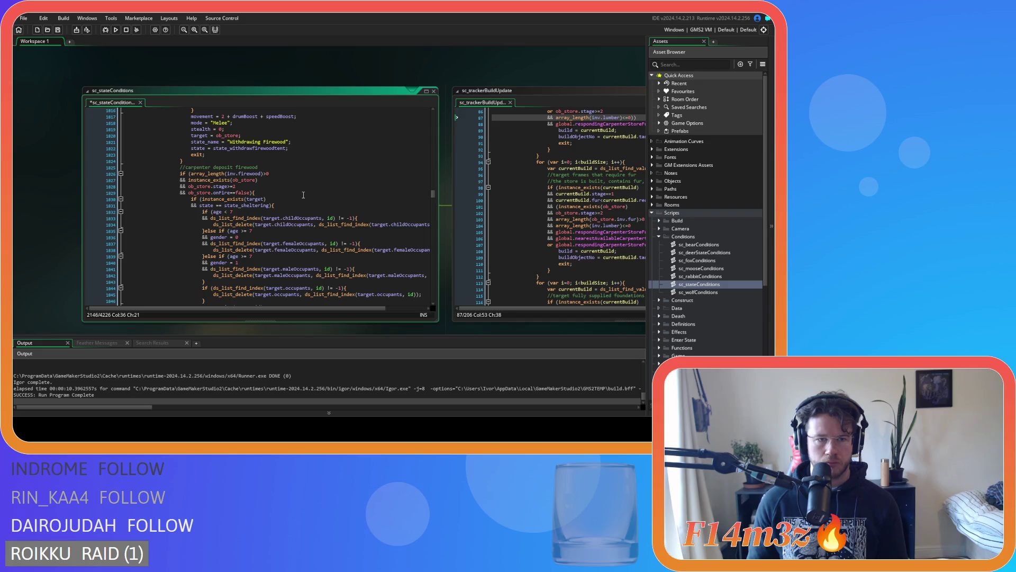
{"action": "scroll", "coordinate": [303, 195], "scroll_direction": "up", "scroll_amount": 18}
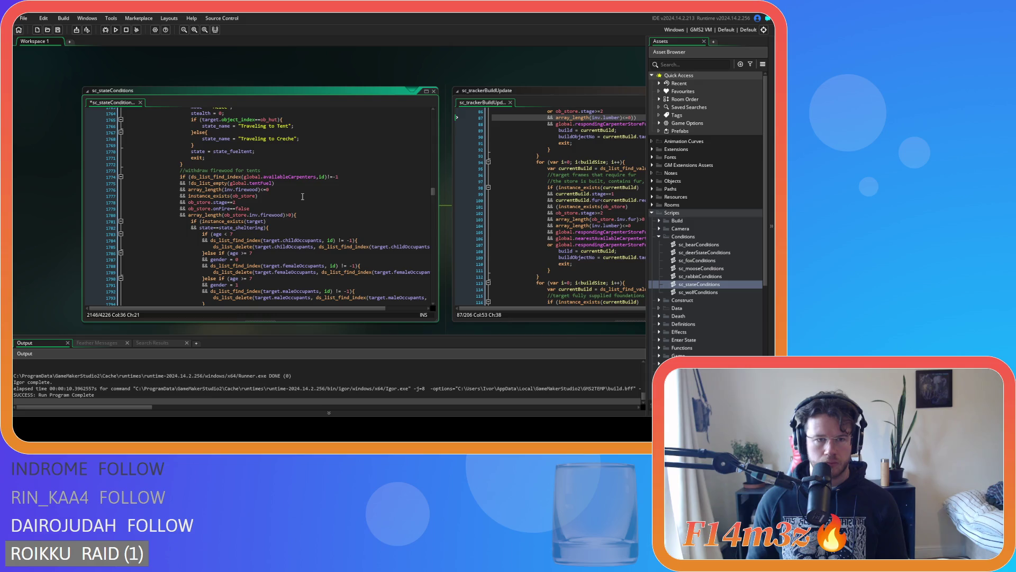
{"action": "scroll", "coordinate": [303, 196], "scroll_direction": "up", "scroll_amount": 18}
{"action": "scroll", "coordinate": [303, 197], "scroll_direction": "up", "scroll_amount": 15}
{"action": "scroll", "coordinate": [303, 196], "scroll_direction": "up", "scroll_amount": 18}
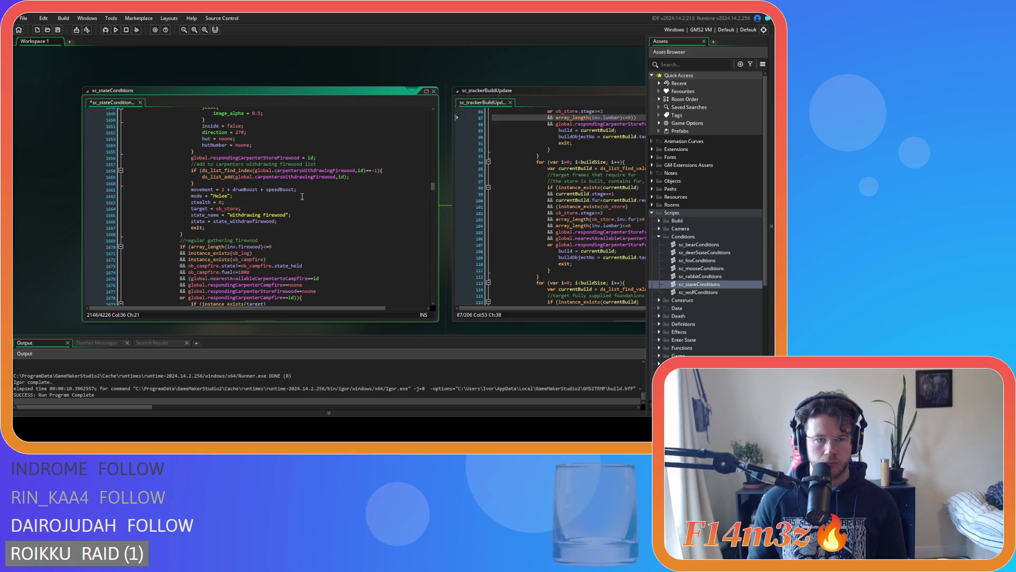
{"action": "left_click_drag", "start_coordinate": [434, 190], "coordinate": [433, 281]}
{"action": "scroll", "coordinate": [328, 235], "scroll_direction": "up", "scroll_amount": 20}
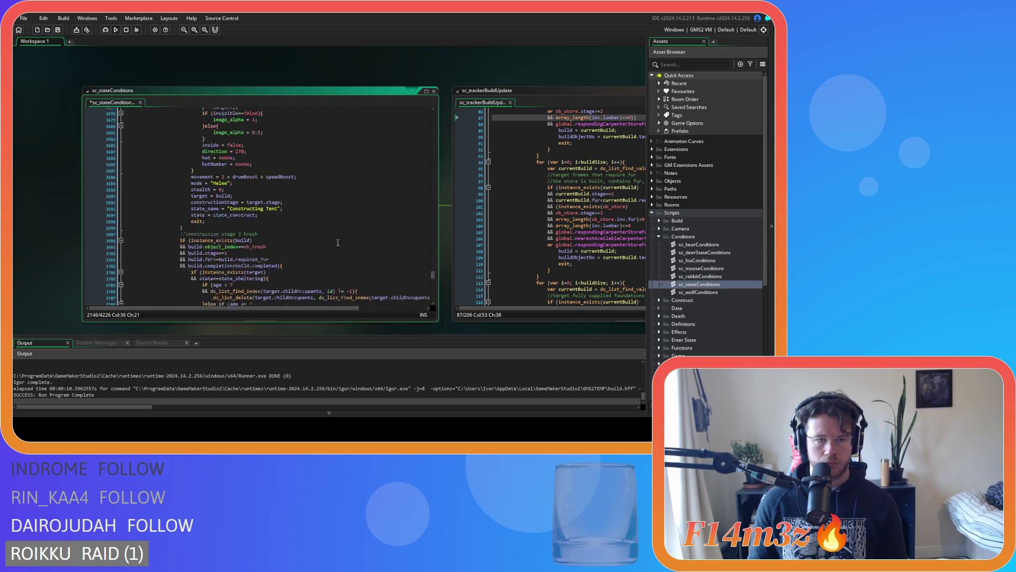
{"action": "scroll", "coordinate": [328, 235], "scroll_direction": "down", "scroll_amount": 7}
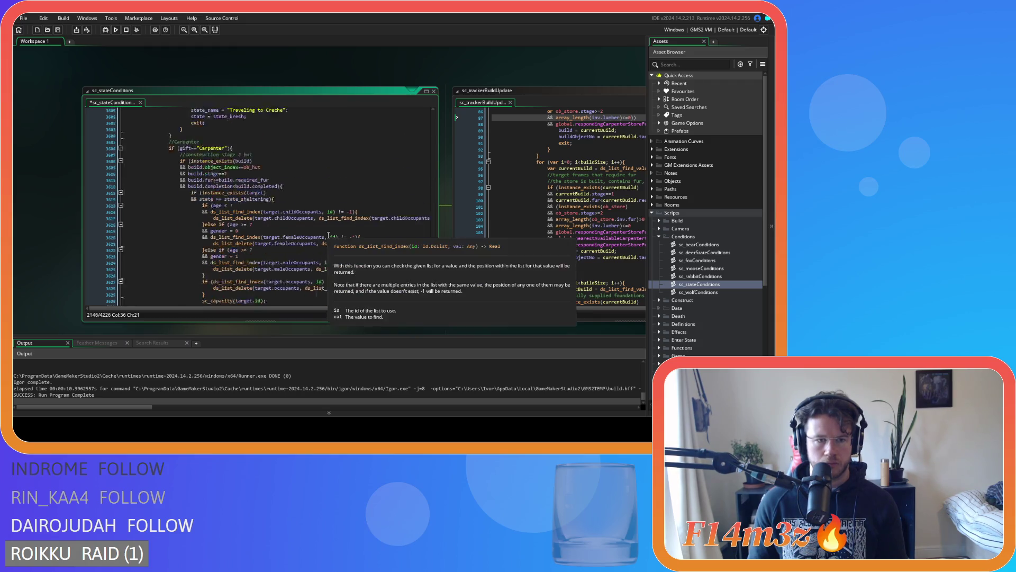
{"action": "scroll", "coordinate": [328, 235], "scroll_direction": "down", "scroll_amount": 13}
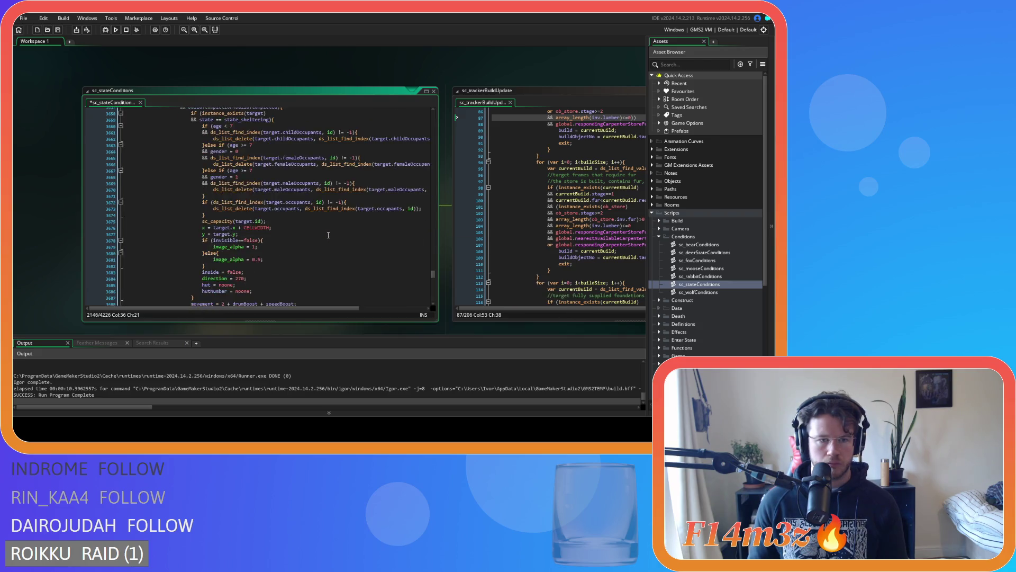
{"action": "scroll", "coordinate": [329, 235], "scroll_direction": "down", "scroll_amount": 16}
{"action": "scroll", "coordinate": [328, 235], "scroll_direction": "down", "scroll_amount": 16}
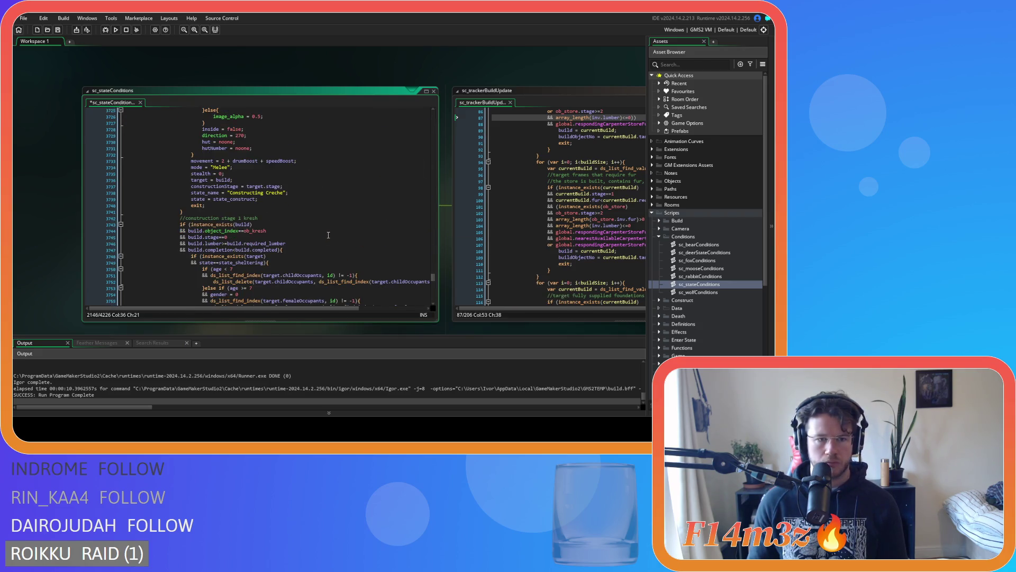
{"action": "scroll", "coordinate": [328, 235], "scroll_direction": "down", "scroll_amount": 20}
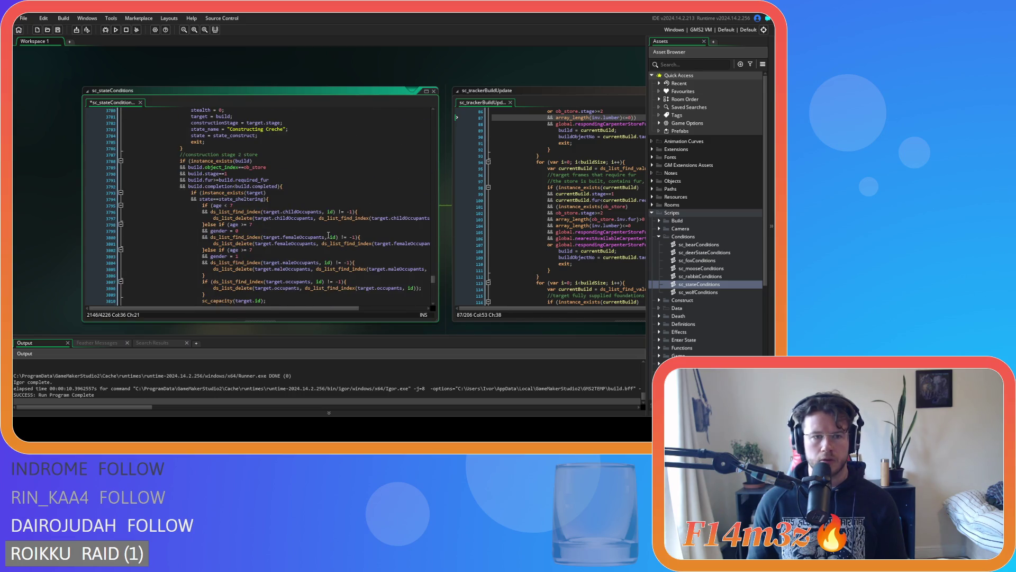
{"action": "scroll", "coordinate": [329, 235], "scroll_direction": "down", "scroll_amount": 15}
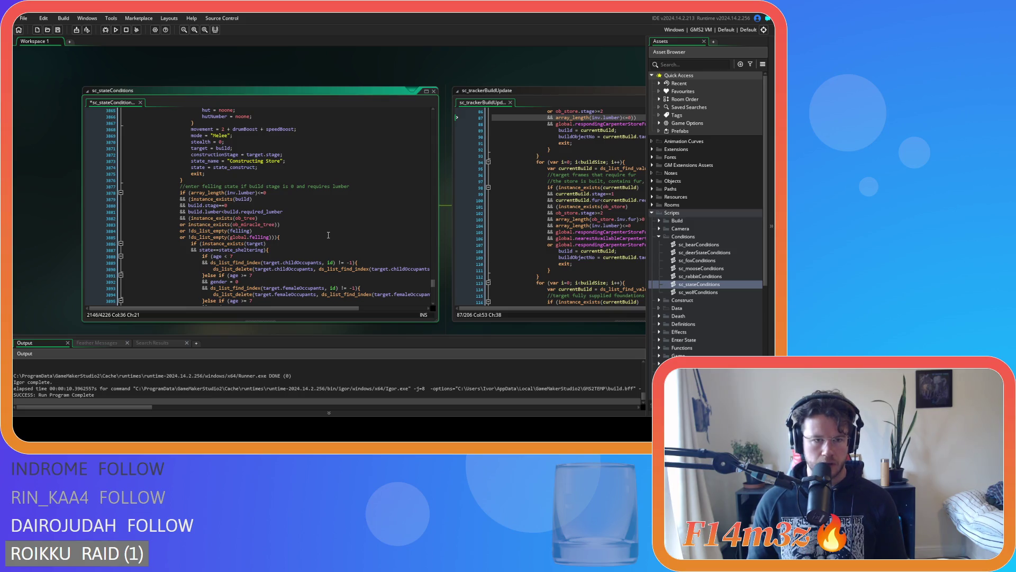
{"action": "scroll", "coordinate": [329, 235], "scroll_direction": "down", "scroll_amount": 18}
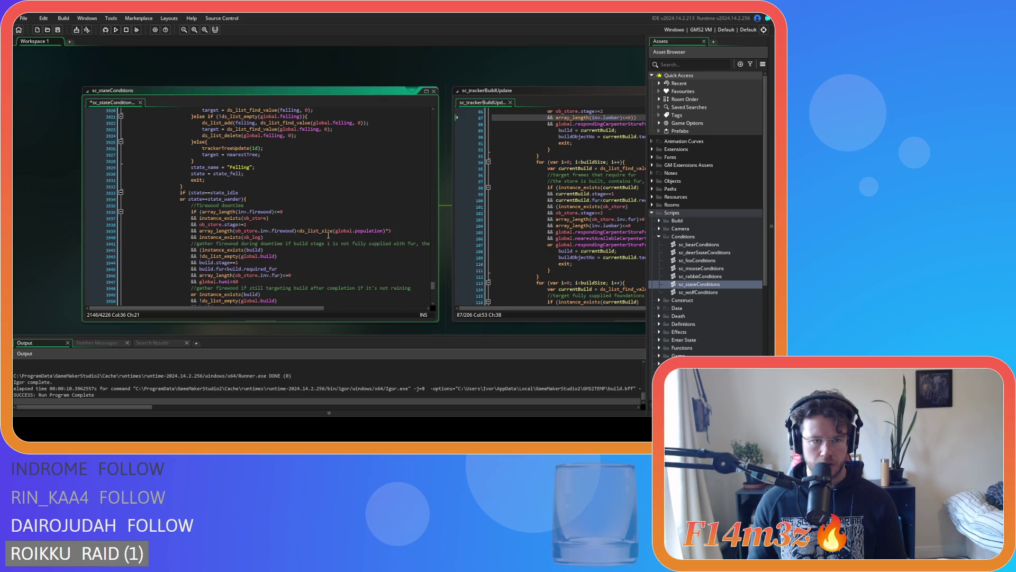
{"action": "scroll", "coordinate": [328, 235], "scroll_direction": "down", "scroll_amount": 15}
{"action": "left_click", "coordinate": [359, 160]}
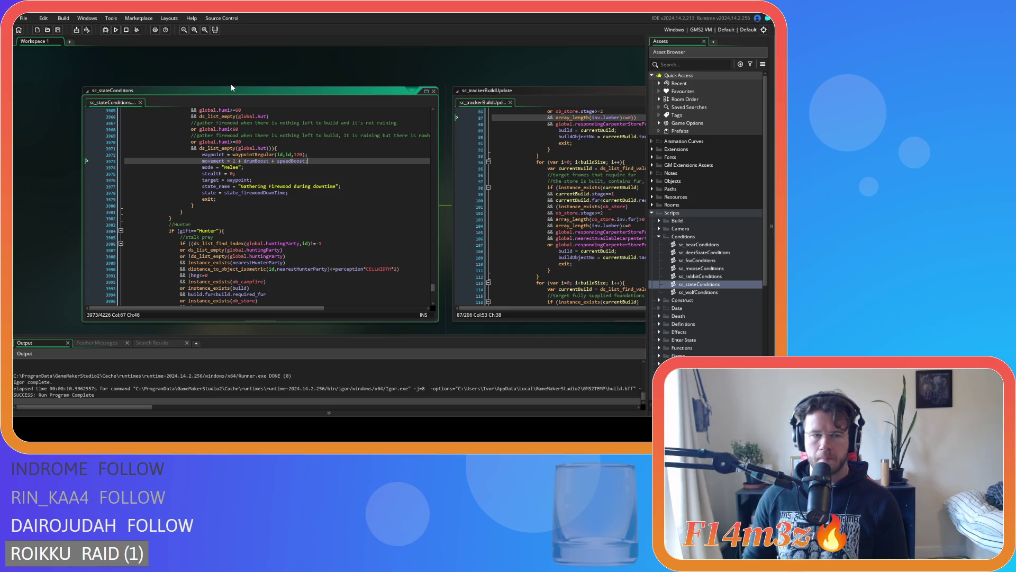
Close the sc_stateConditions and sc_trackerBuildUpdate windows with the workspace's Windows > Close All
{"action": "right_click", "coordinate": [272, 76]}
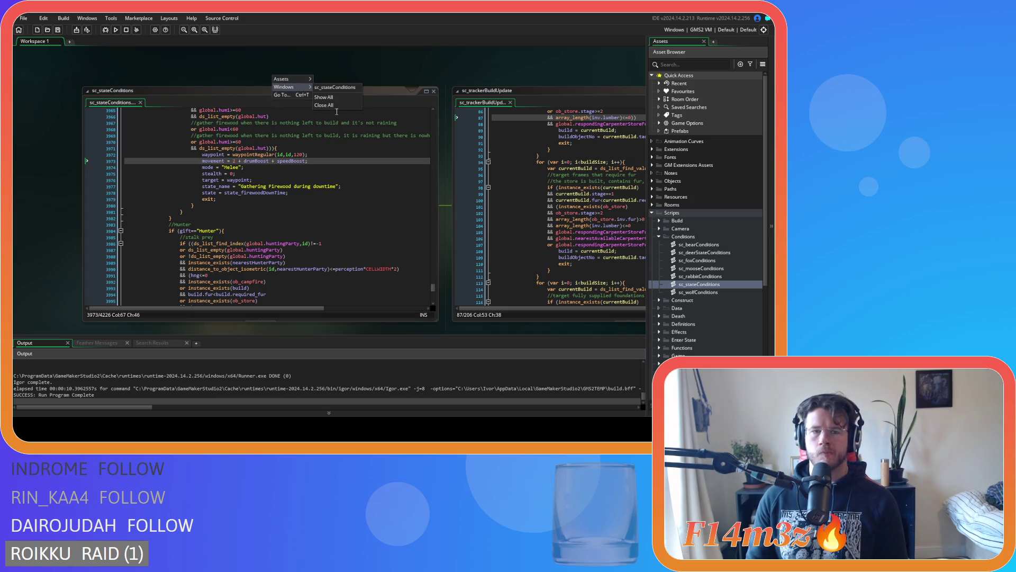
{"action": "right_click", "coordinate": [336, 68]}
{"action": "mouse_move", "coordinate": [354, 79]}
{"action": "left_click", "coordinate": [389, 97]}
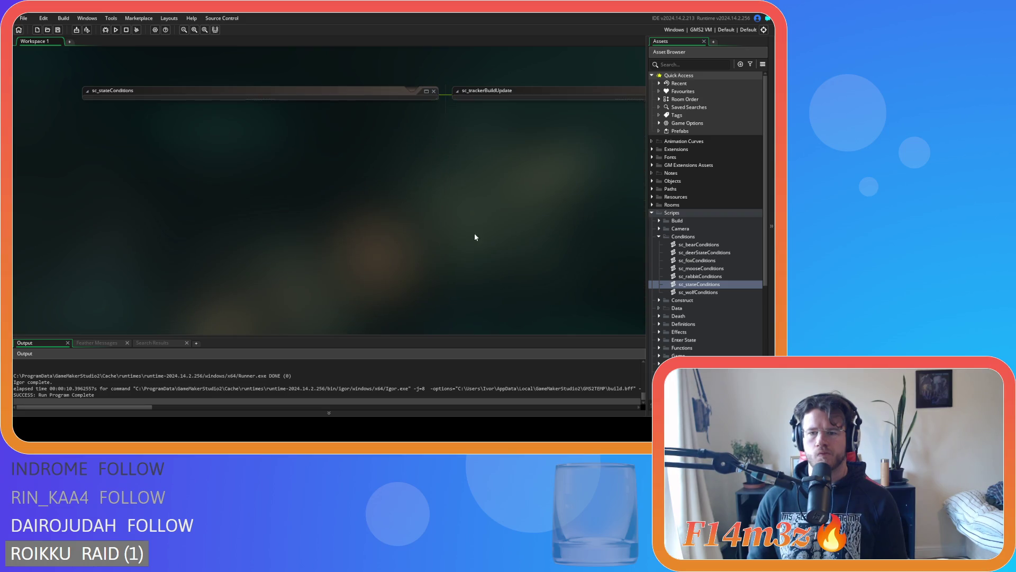
Collapse the Conditions subfolder and then the Scripts folder in the Asset Browser
{"action": "left_click", "coordinate": [658, 237]}
{"action": "left_click", "coordinate": [652, 213]}
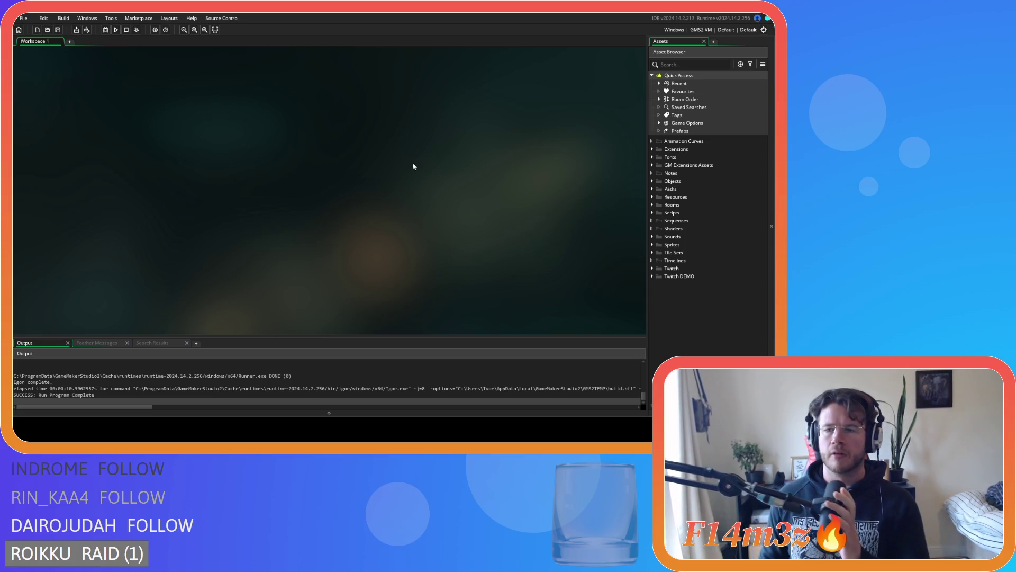
Expand Scripts > Conditions and open the sc_stateConditions script
{"action": "left_click", "coordinate": [652, 206]}
{"action": "left_click", "coordinate": [653, 205]}
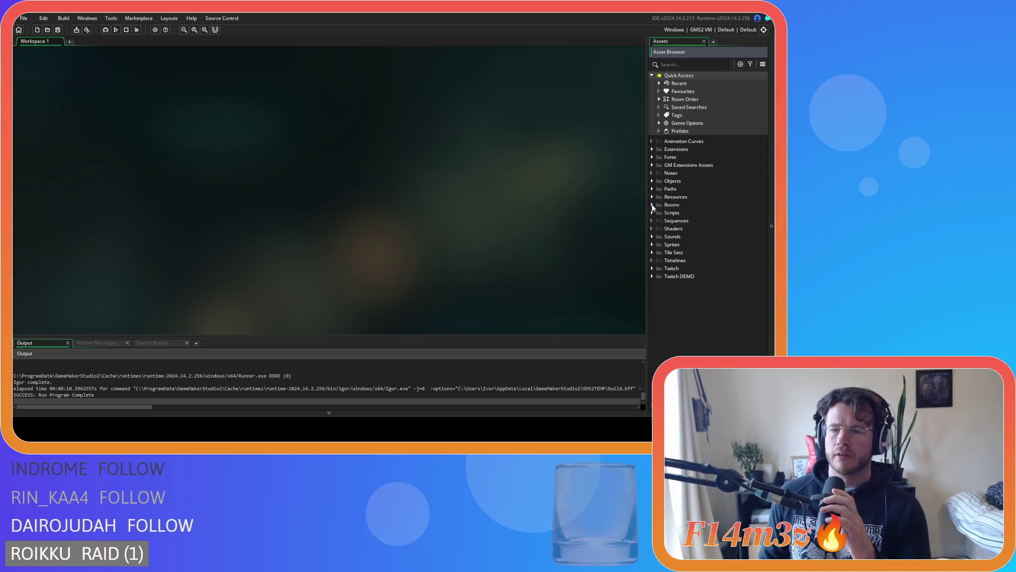
{"action": "left_click", "coordinate": [652, 212]}
{"action": "left_click", "coordinate": [659, 237]}
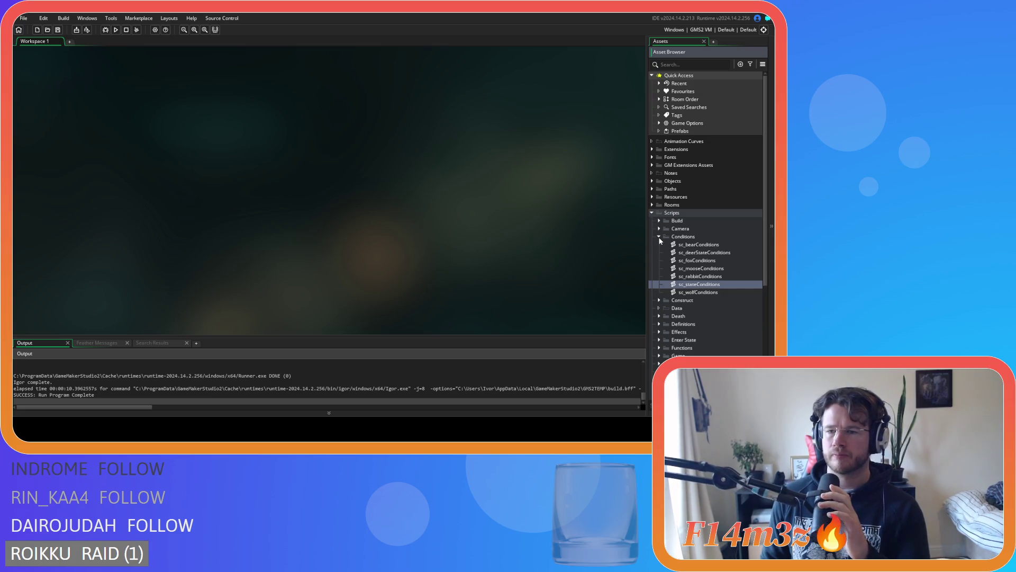
{"action": "double_click", "coordinate": [688, 284]}
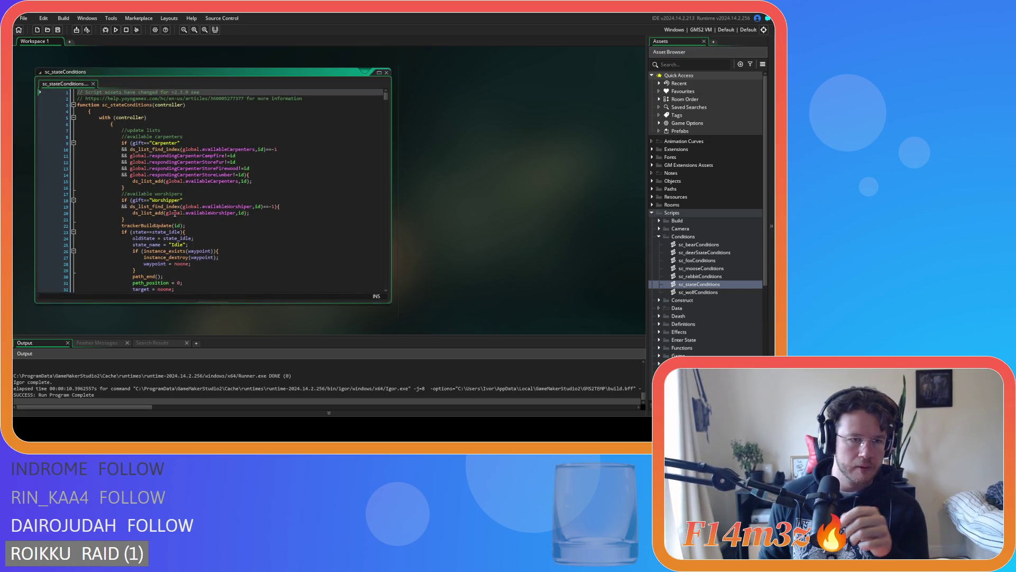
Inspect trackerBuildUpdate's repair-condition lines 68–71, then close the sc_trackerBuildUpdate window
{"action": "middle_click", "coordinate": [154, 225]}
{"action": "scroll", "coordinate": [466, 175], "scroll_direction": "down", "scroll_amount": 5}
{"action": "scroll", "coordinate": [465, 175], "scroll_direction": "down", "scroll_amount": 10}
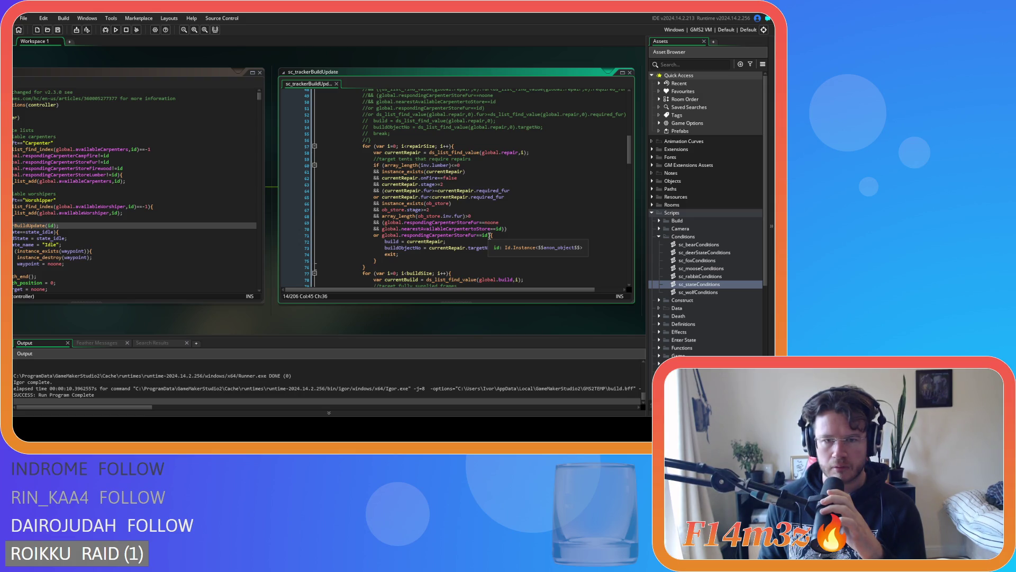
{"action": "left_click", "coordinate": [493, 209]}
{"action": "left_click", "coordinate": [493, 216]}
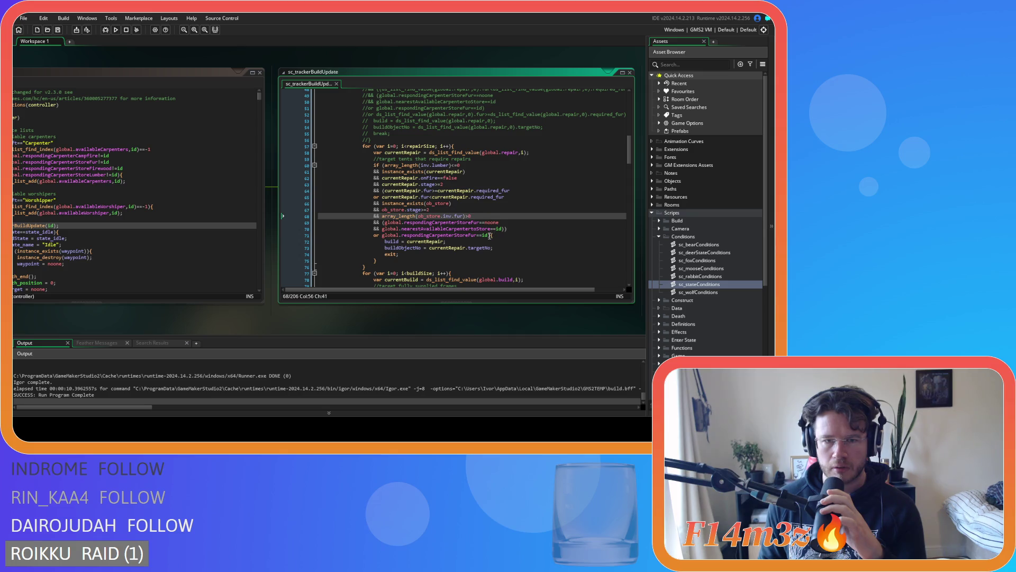
{"action": "left_click", "coordinate": [490, 235]}
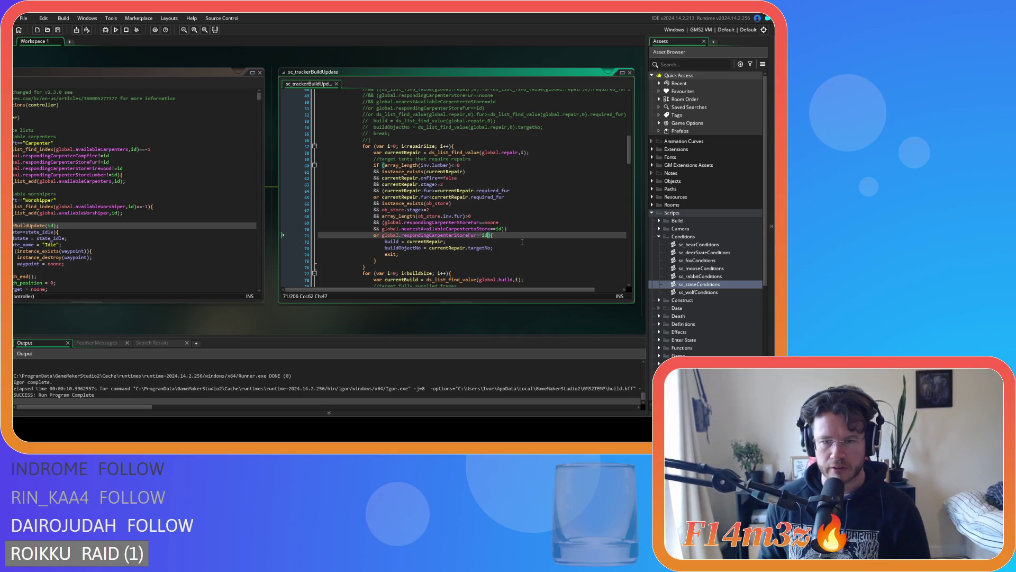
{"action": "left_click", "coordinate": [511, 228]}
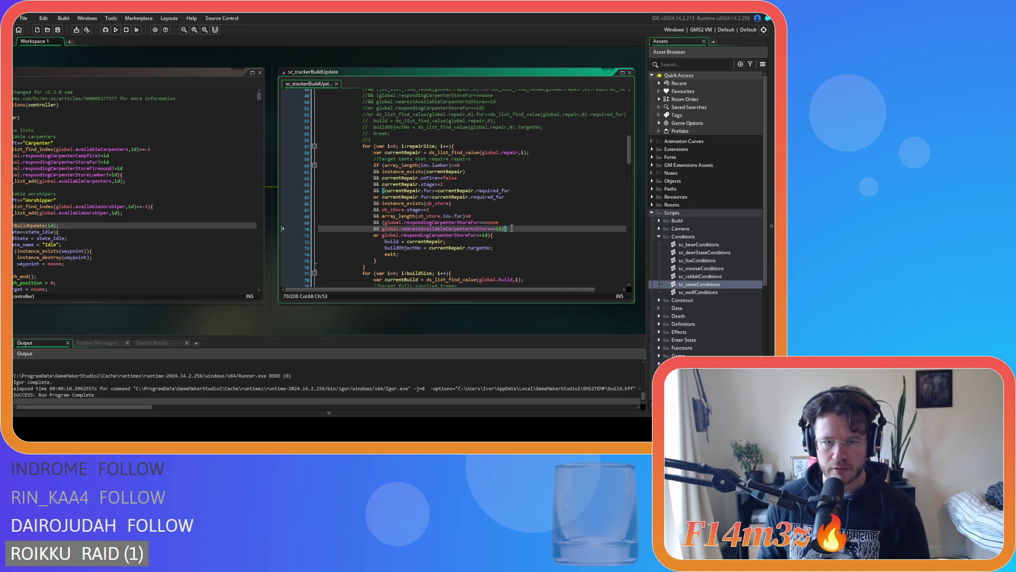
{"action": "left_click", "coordinate": [337, 84]}
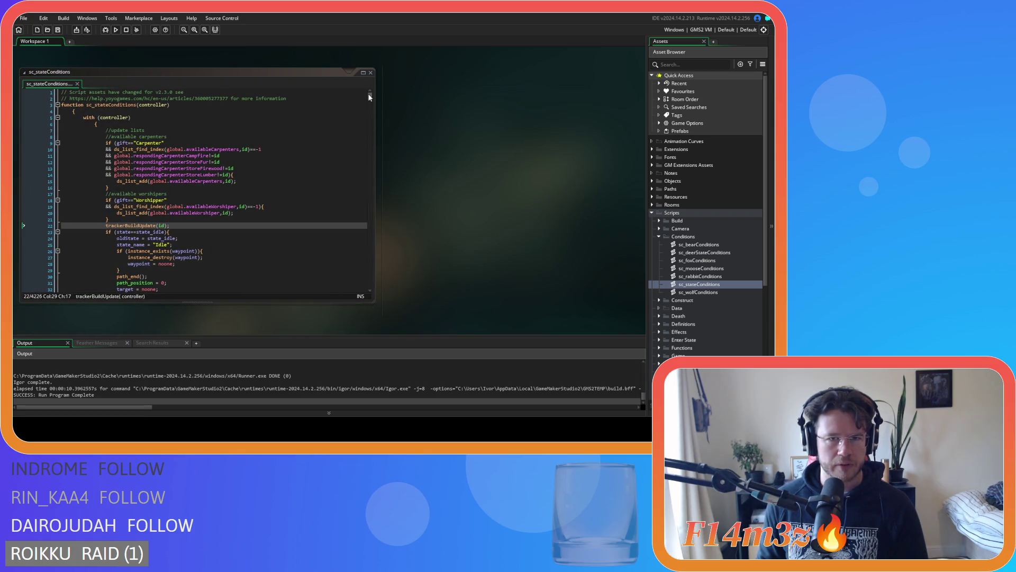
Search sc_stateConditions for state_firewood
{"action": "scroll", "coordinate": [292, 145], "scroll_direction": "down", "scroll_amount": 20}
{"action": "left_click", "coordinate": [292, 145]}
{"action": "key", "text": "ctrl+f"}
{"action": "type", "text": "state_"}
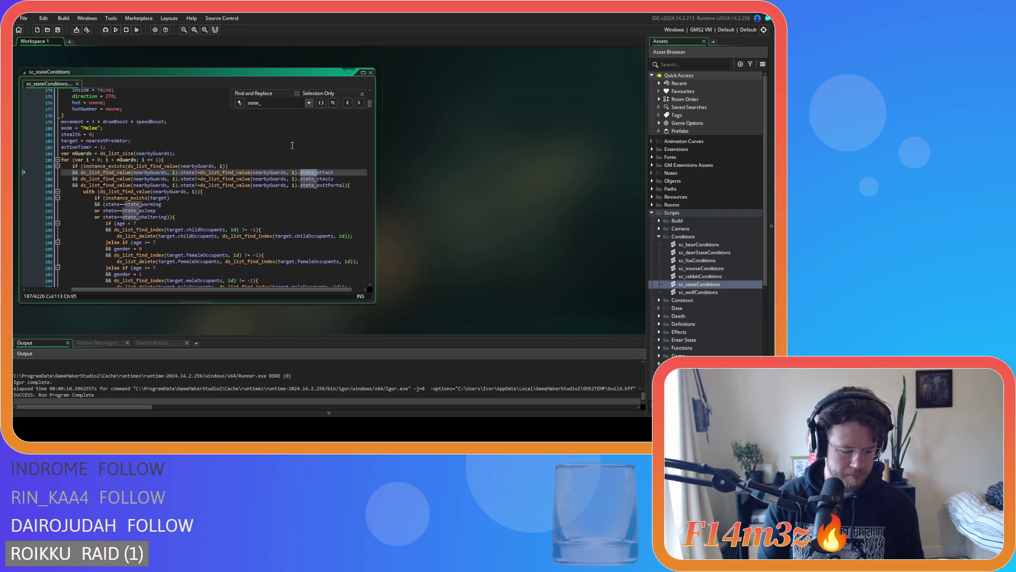
{"action": "type", "text": "firewood"}
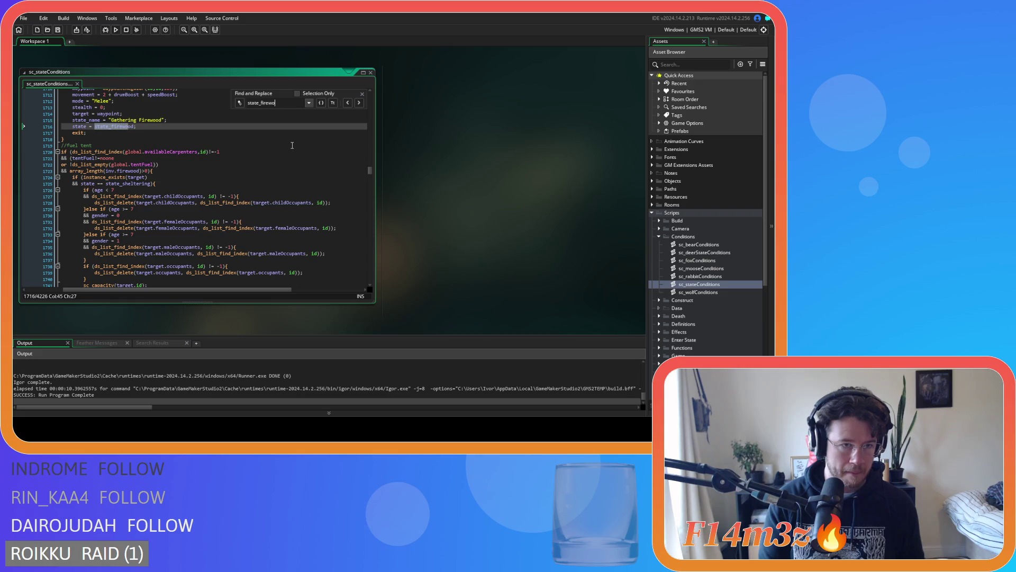
{"action": "key", "text": "Escape"}
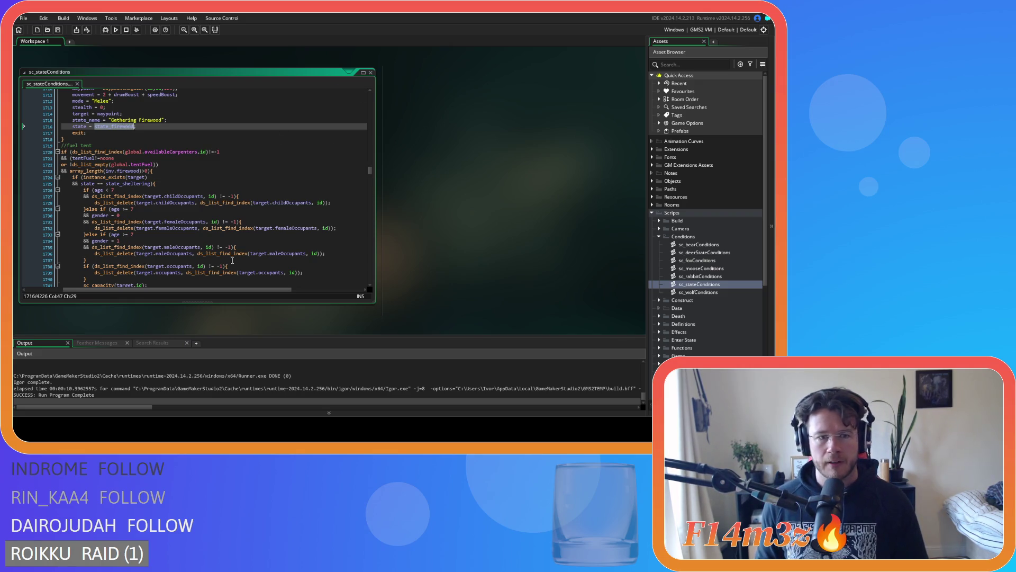
Scroll through the Carpenter firewood-gathering and fuel-tent conditions around line 1716
{"action": "scroll", "coordinate": [249, 238], "scroll_direction": "up", "scroll_amount": 20}
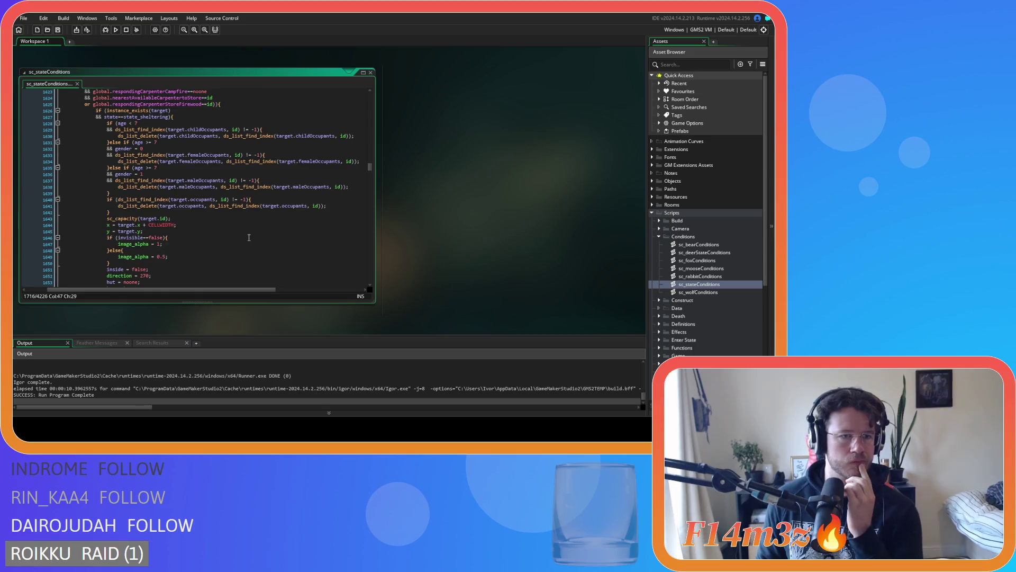
{"action": "scroll", "coordinate": [249, 237], "scroll_direction": "up", "scroll_amount": 17}
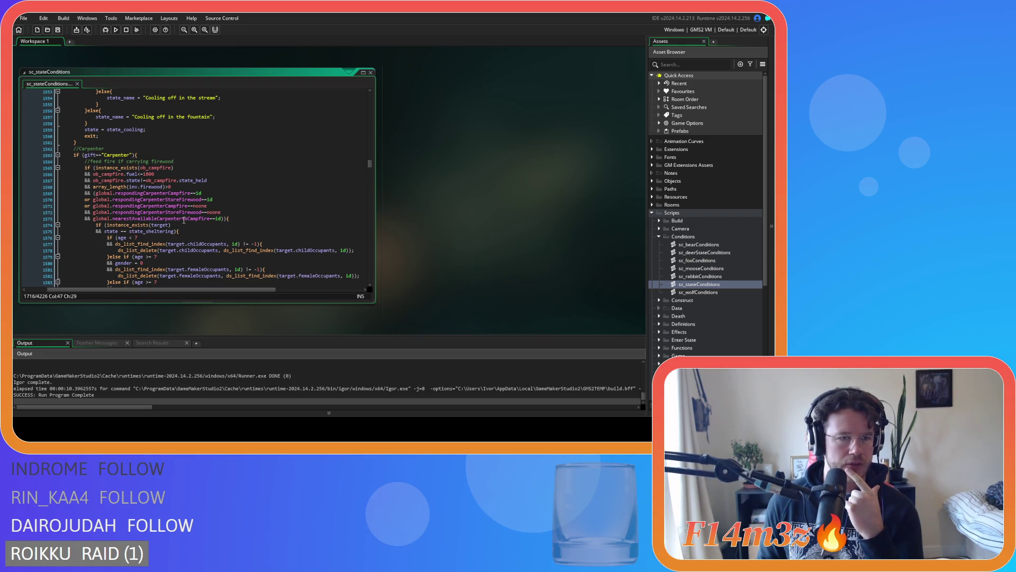
{"action": "scroll", "coordinate": [187, 221], "scroll_direction": "down", "scroll_amount": 9}
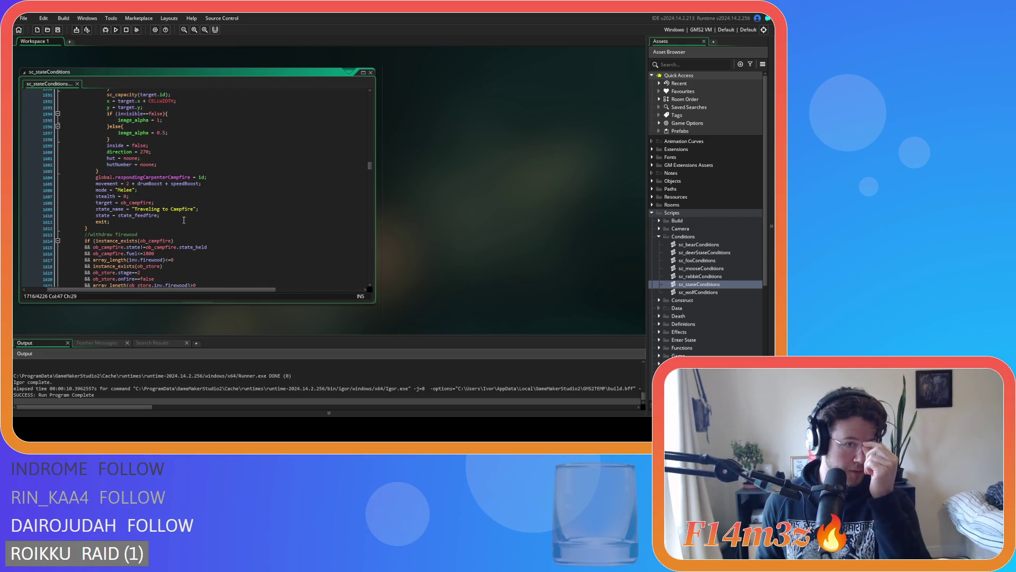
{"action": "scroll", "coordinate": [184, 220], "scroll_direction": "down", "scroll_amount": 8}
{"action": "scroll", "coordinate": [184, 220], "scroll_direction": "down", "scroll_amount": 20}
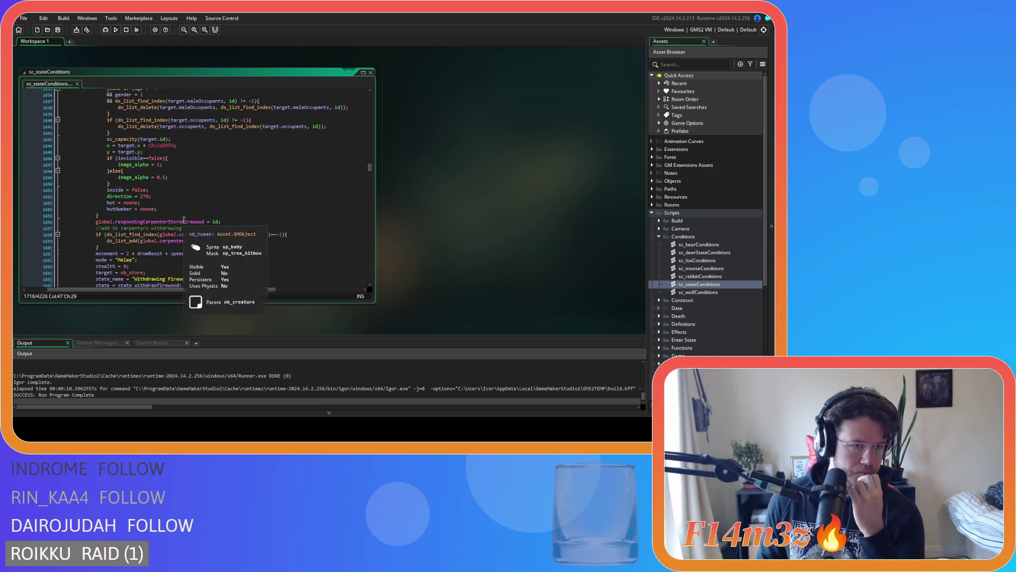
{"action": "scroll", "coordinate": [184, 220], "scroll_direction": "down", "scroll_amount": 17}
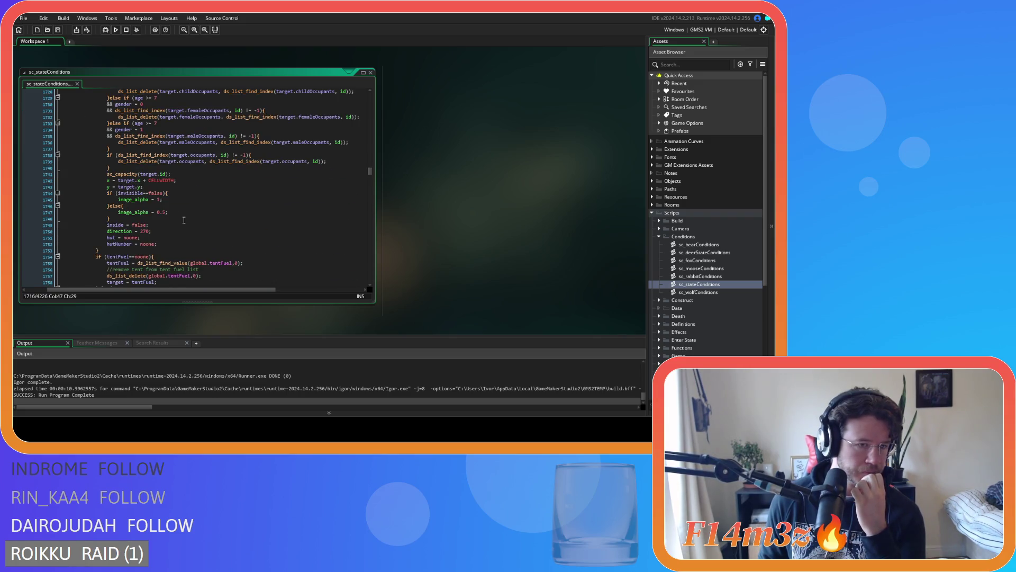
{"action": "scroll", "coordinate": [183, 219], "scroll_direction": "up", "scroll_amount": 8}
{"action": "scroll", "coordinate": [183, 219], "scroll_direction": "down", "scroll_amount": 3}
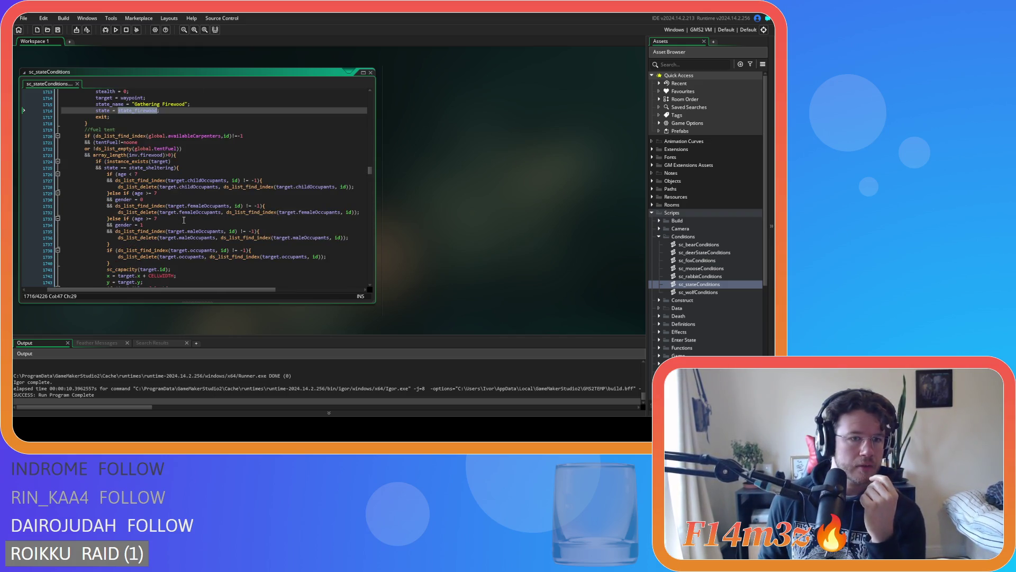
{"action": "scroll", "coordinate": [184, 220], "scroll_direction": "up", "scroll_amount": 15}
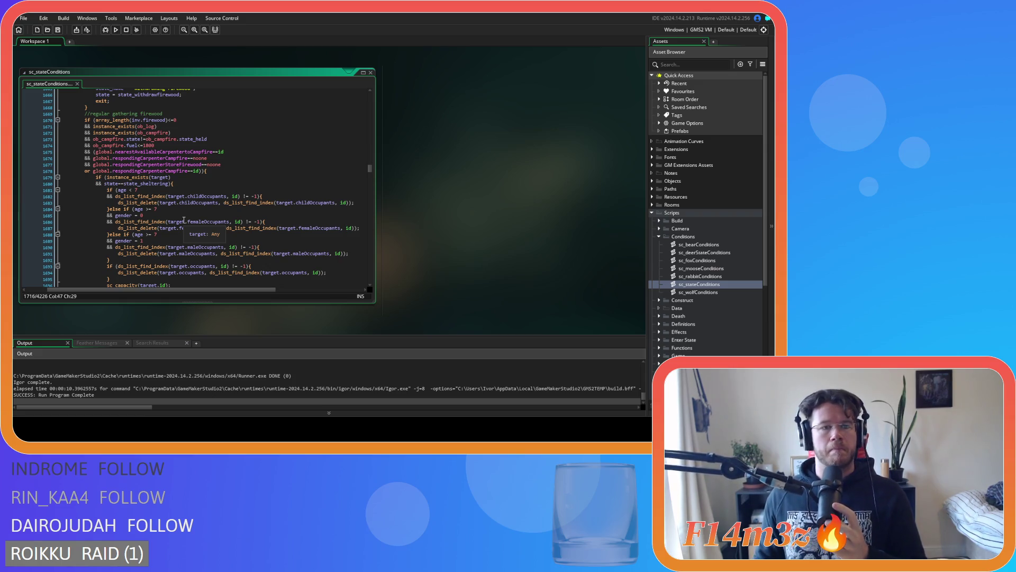
{"action": "scroll", "coordinate": [184, 220], "scroll_direction": "down", "scroll_amount": 12}
{"action": "scroll", "coordinate": [186, 221], "scroll_direction": "up", "scroll_amount": 12}
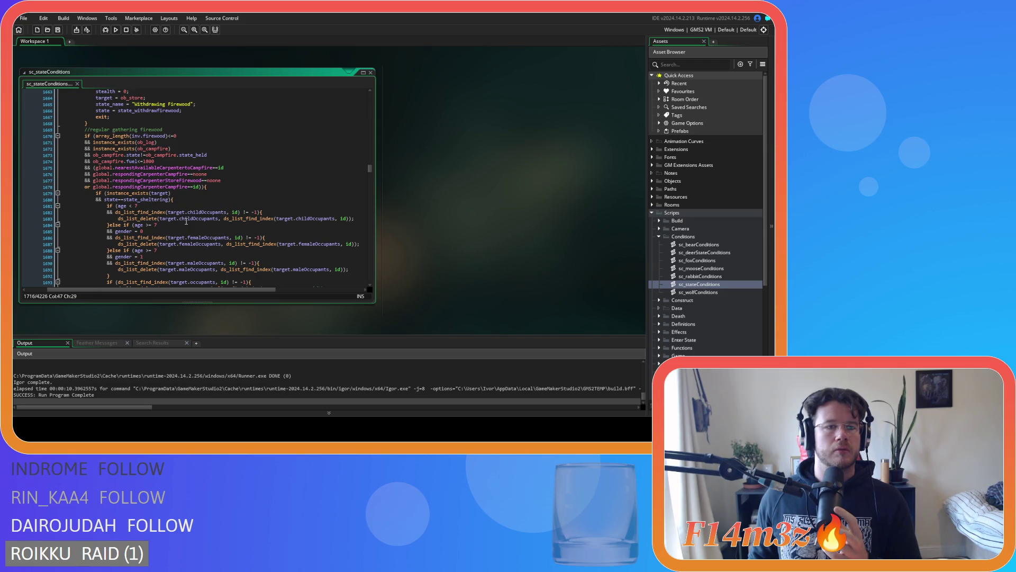
{"action": "scroll", "coordinate": [186, 222], "scroll_direction": "down", "scroll_amount": 17}
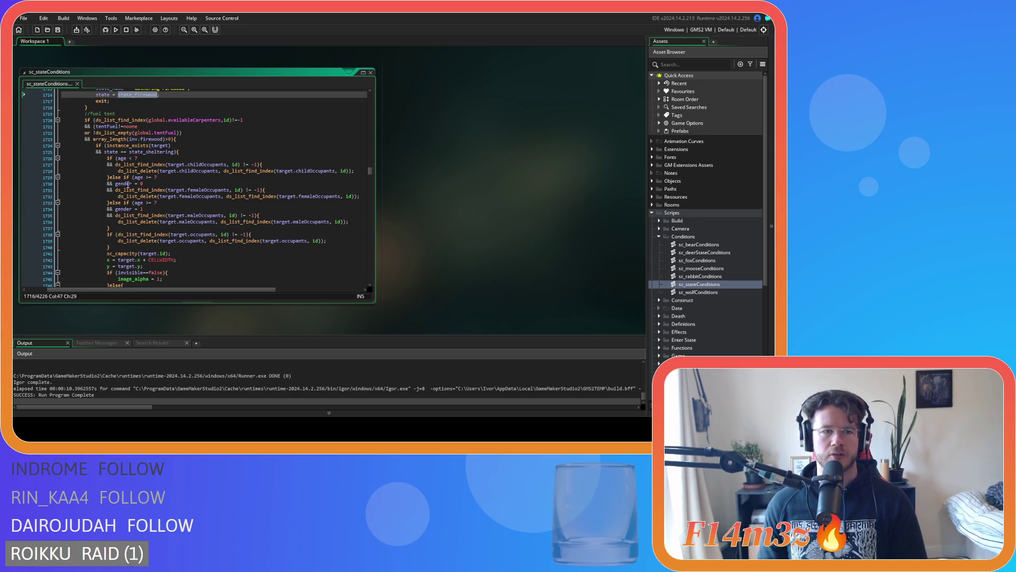
{"action": "scroll", "coordinate": [192, 219], "scroll_direction": "down", "scroll_amount": 10}
{"action": "scroll", "coordinate": [127, 183], "scroll_direction": "down", "scroll_amount": 7}
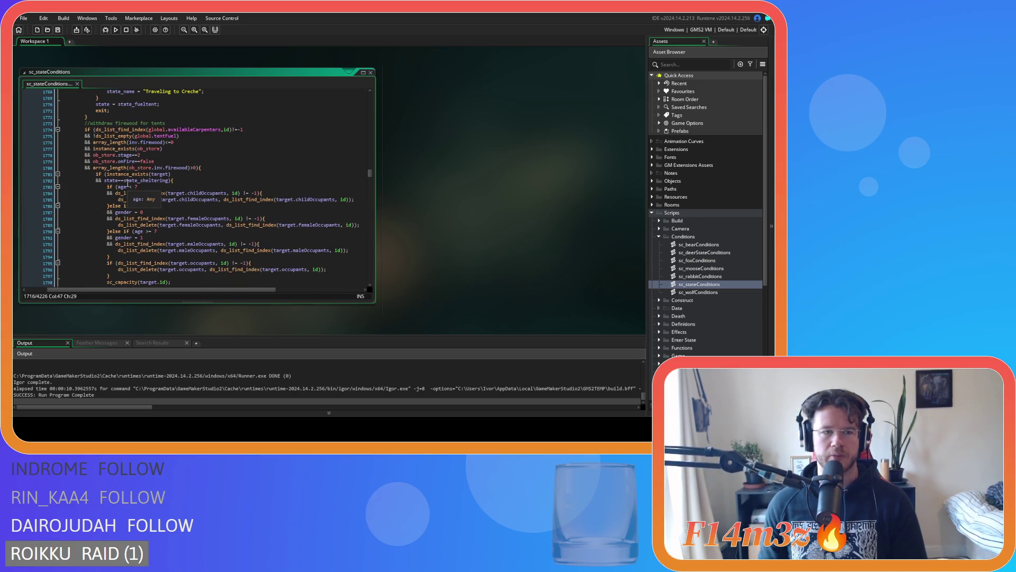
{"action": "scroll", "coordinate": [127, 183], "scroll_direction": "up", "scroll_amount": 5}
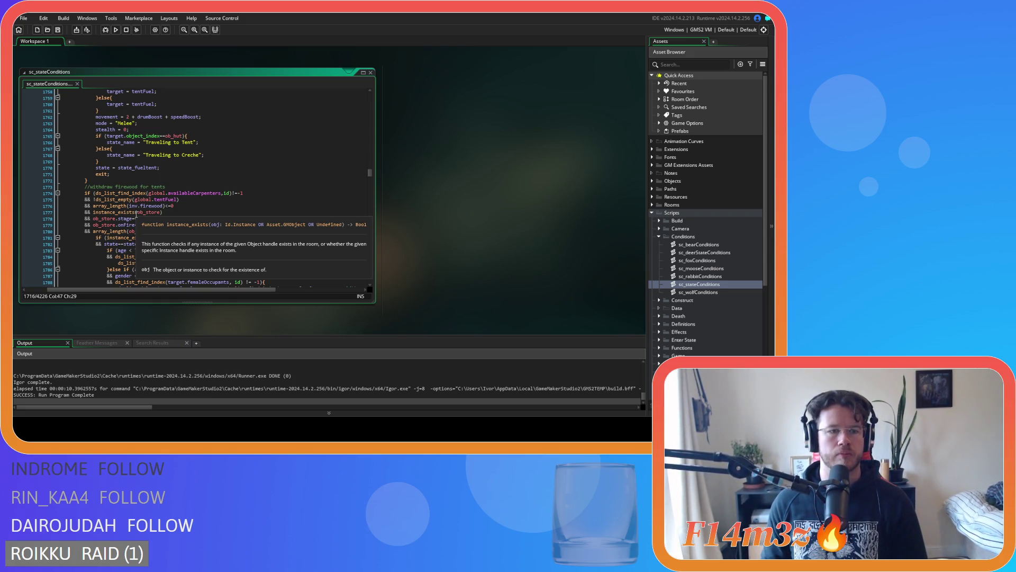
{"action": "scroll", "coordinate": [204, 202], "scroll_direction": "down", "scroll_amount": 3}
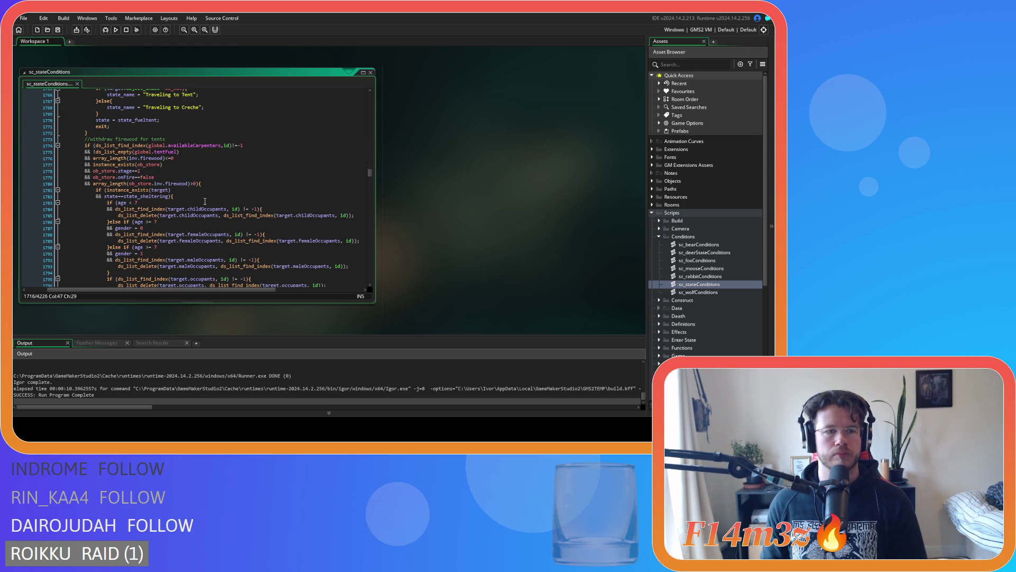
{"action": "scroll", "coordinate": [205, 201], "scroll_direction": "down", "scroll_amount": 15}
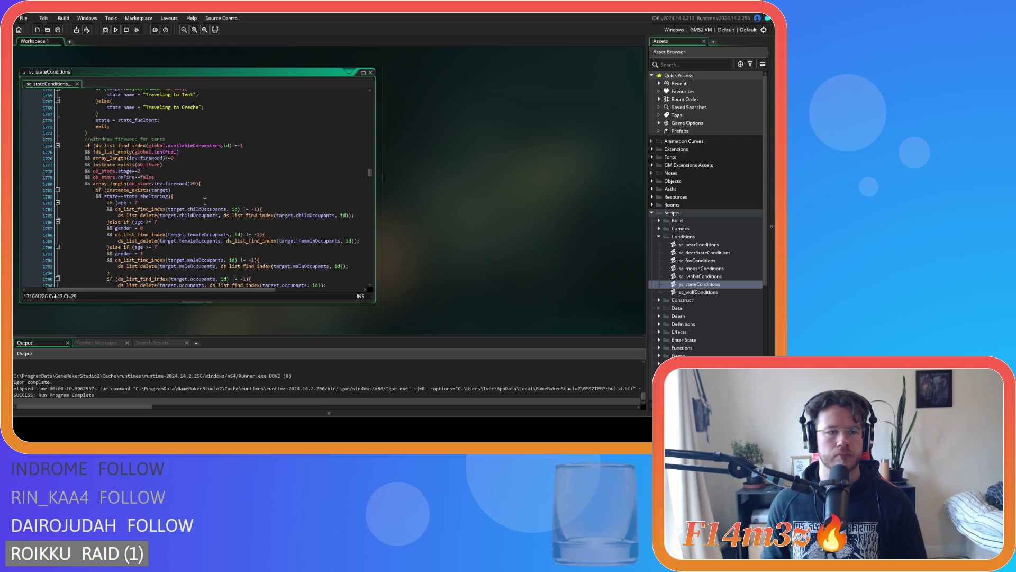
{"action": "scroll", "coordinate": [204, 201], "scroll_direction": "down", "scroll_amount": 15}
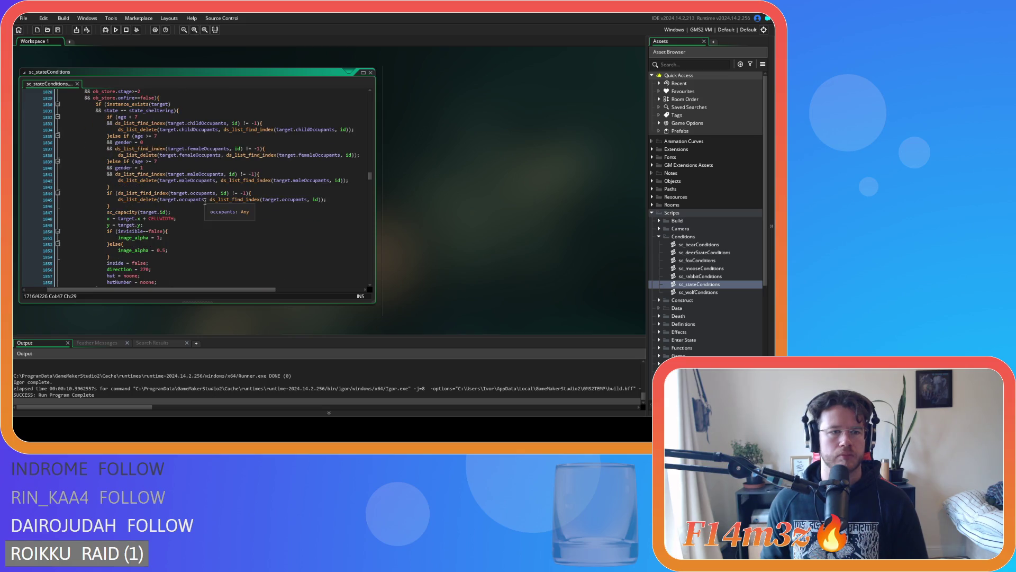
{"action": "scroll", "coordinate": [205, 201], "scroll_direction": "down", "scroll_amount": 11}
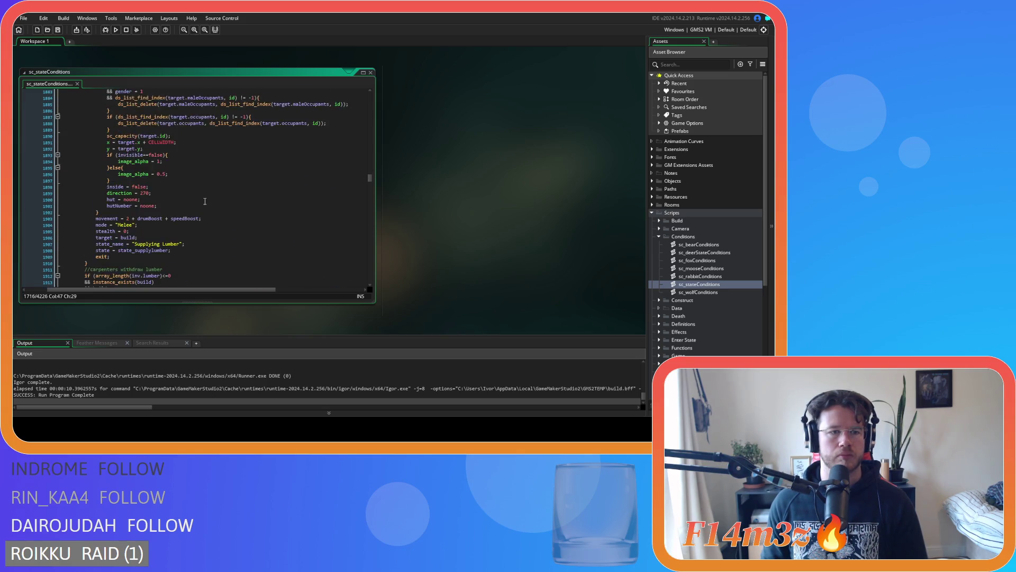
{"action": "scroll", "coordinate": [204, 202], "scroll_direction": "down", "scroll_amount": 20}
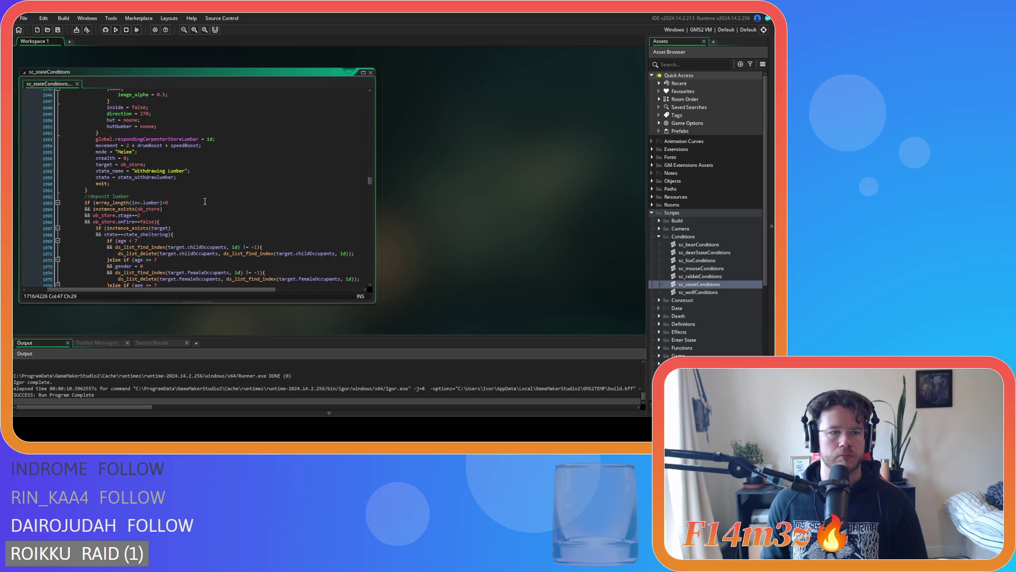
{"action": "scroll", "coordinate": [205, 202], "scroll_direction": "down", "scroll_amount": 8}
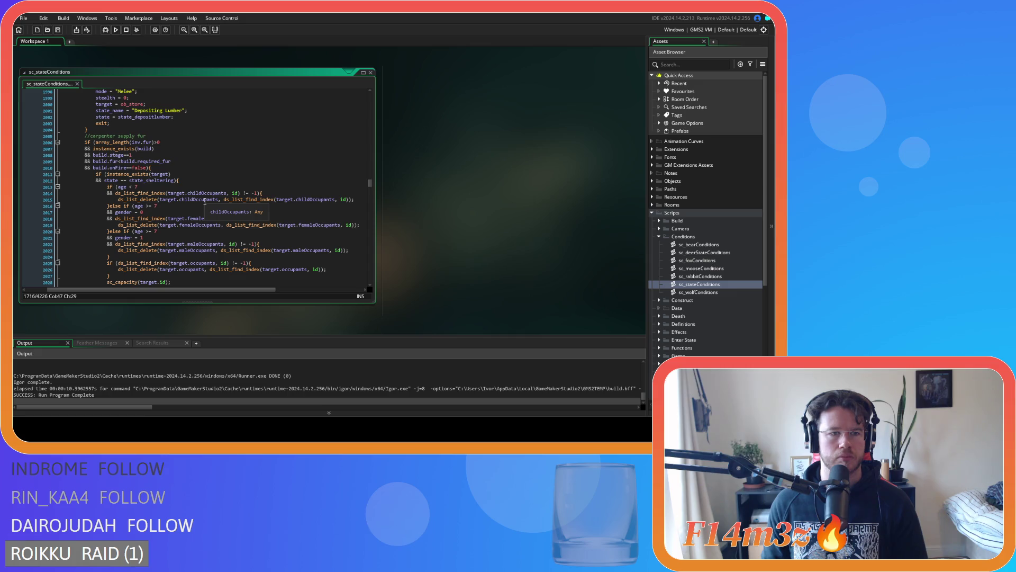
{"action": "scroll", "coordinate": [205, 201], "scroll_direction": "down", "scroll_amount": 15}
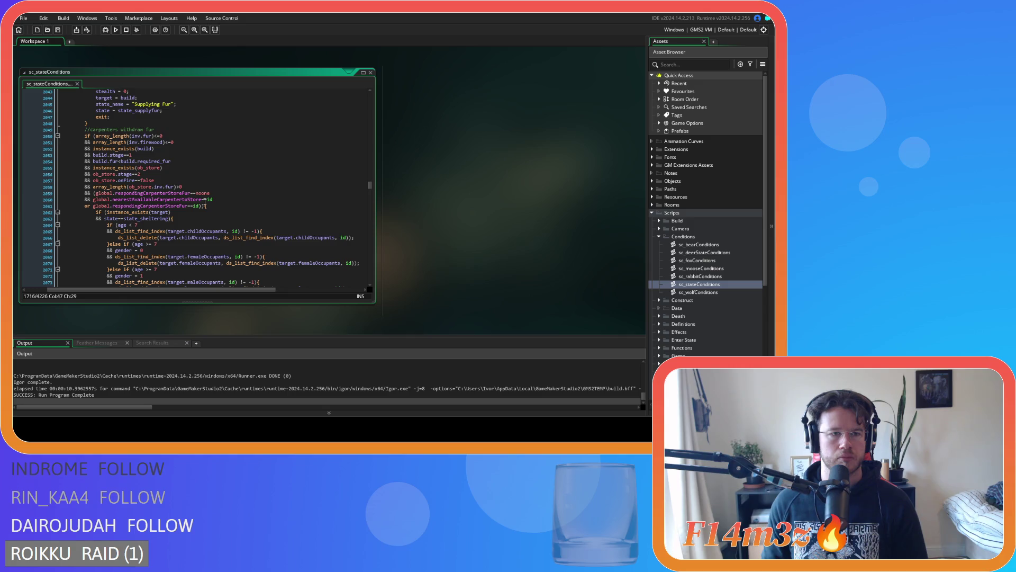
{"action": "scroll", "coordinate": [205, 202], "scroll_direction": "up", "scroll_amount": 12}
{"action": "scroll", "coordinate": [205, 201], "scroll_direction": "down", "scroll_amount": 20}
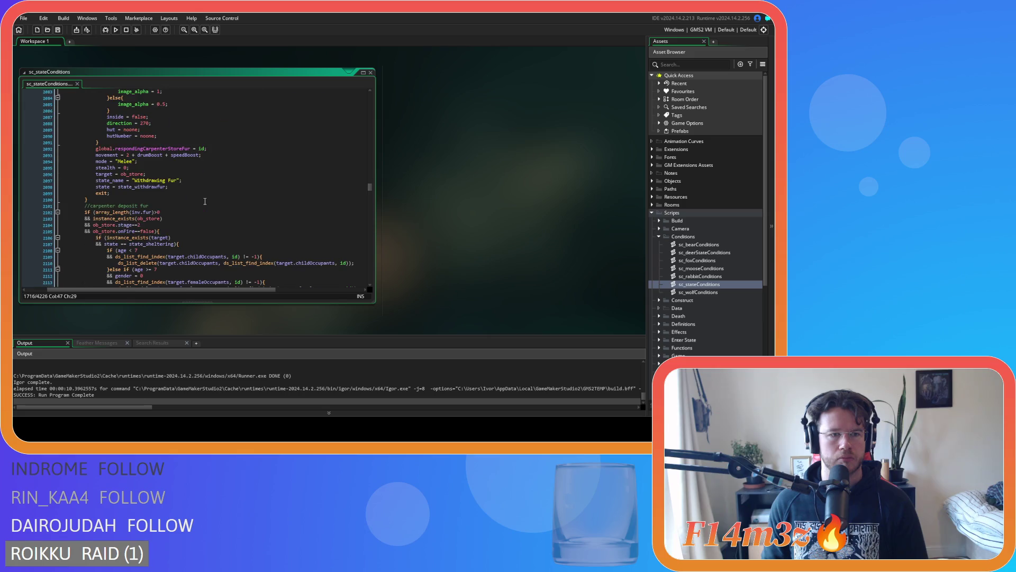
{"action": "scroll", "coordinate": [204, 202], "scroll_direction": "up", "scroll_amount": 14}
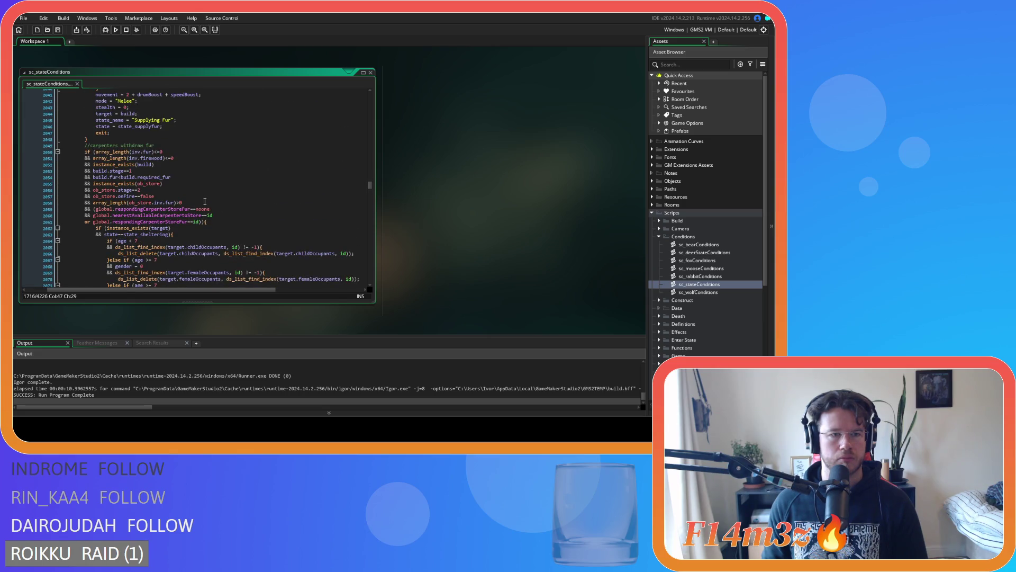
{"action": "scroll", "coordinate": [205, 202], "scroll_direction": "up", "scroll_amount": 12}
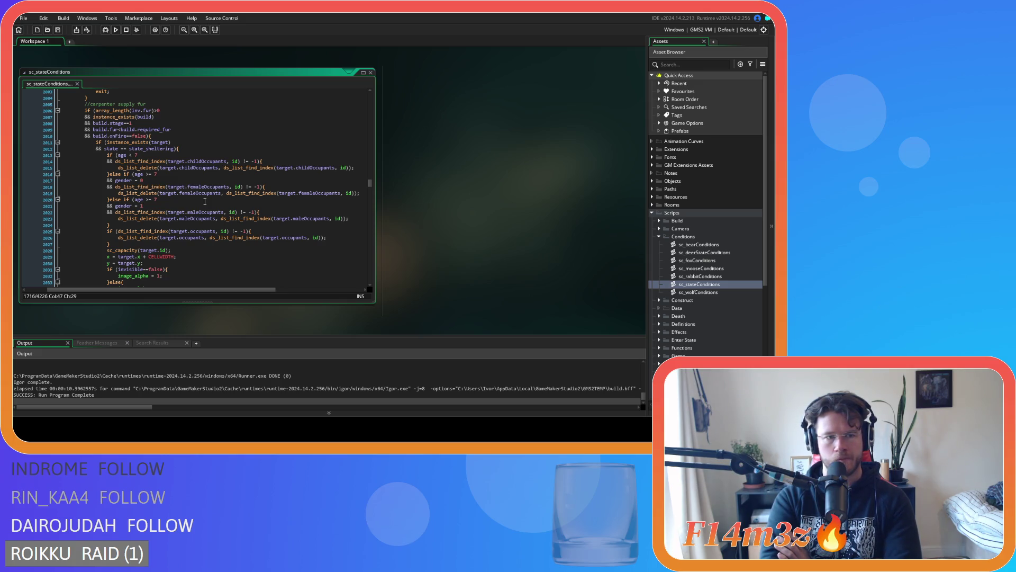
{"action": "scroll", "coordinate": [204, 201], "scroll_direction": "down", "scroll_amount": 8}
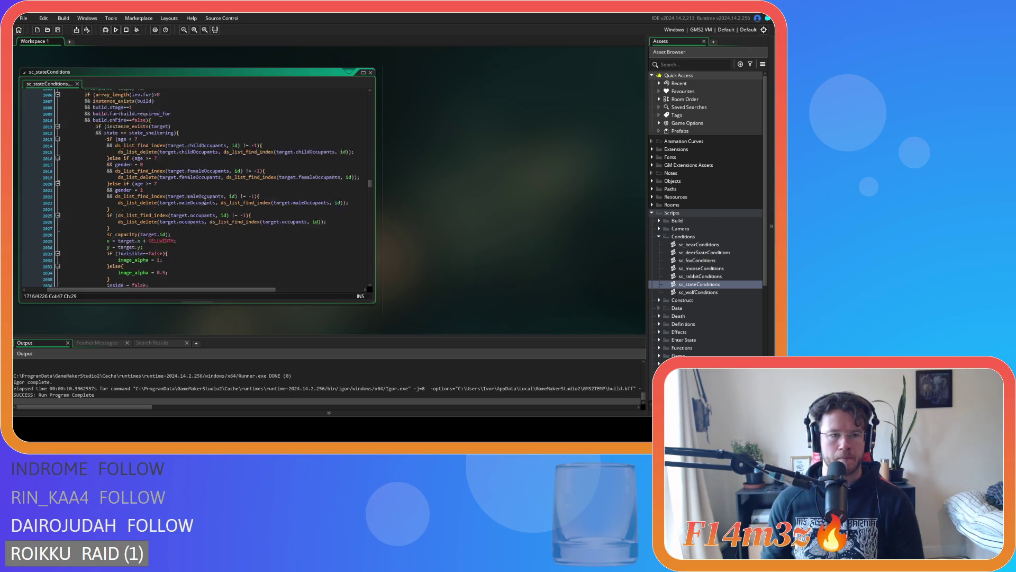
{"action": "scroll", "coordinate": [205, 201], "scroll_direction": "down", "scroll_amount": 4}
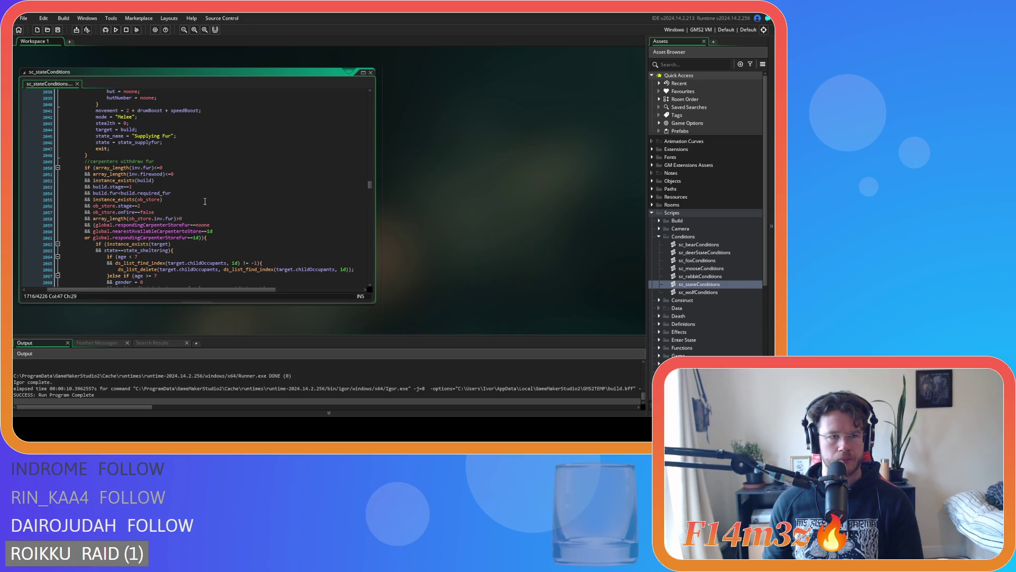
{"action": "scroll", "coordinate": [204, 201], "scroll_direction": "up", "scroll_amount": 5}
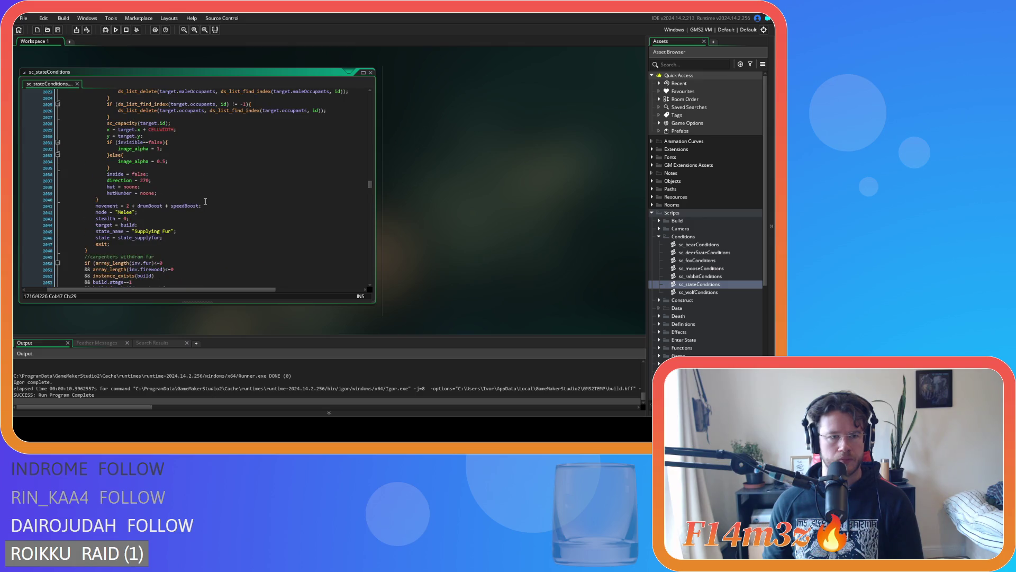
{"action": "scroll", "coordinate": [206, 201], "scroll_direction": "up", "scroll_amount": 8}
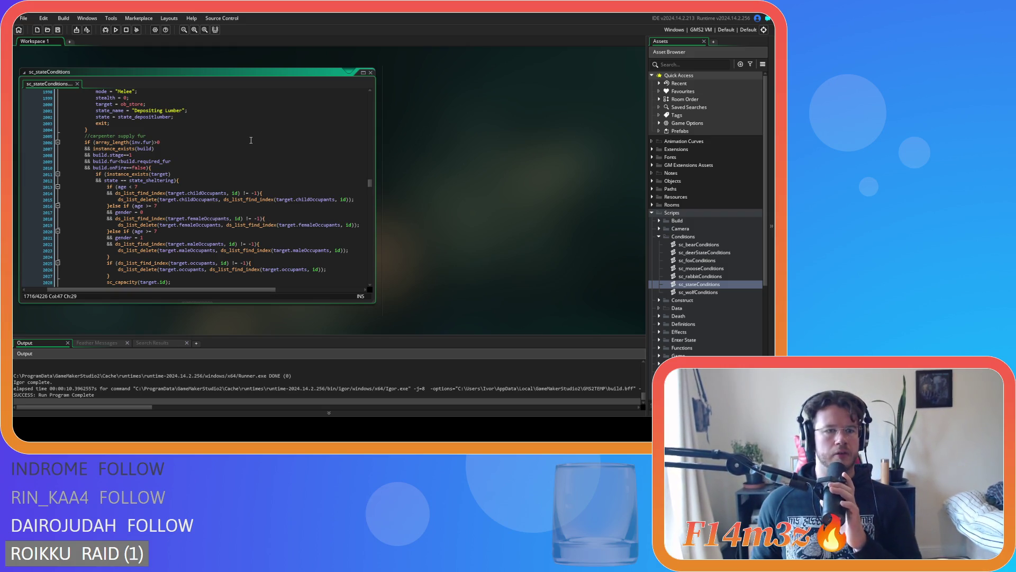
{"action": "scroll", "coordinate": [251, 140], "scroll_direction": "down", "scroll_amount": 8}
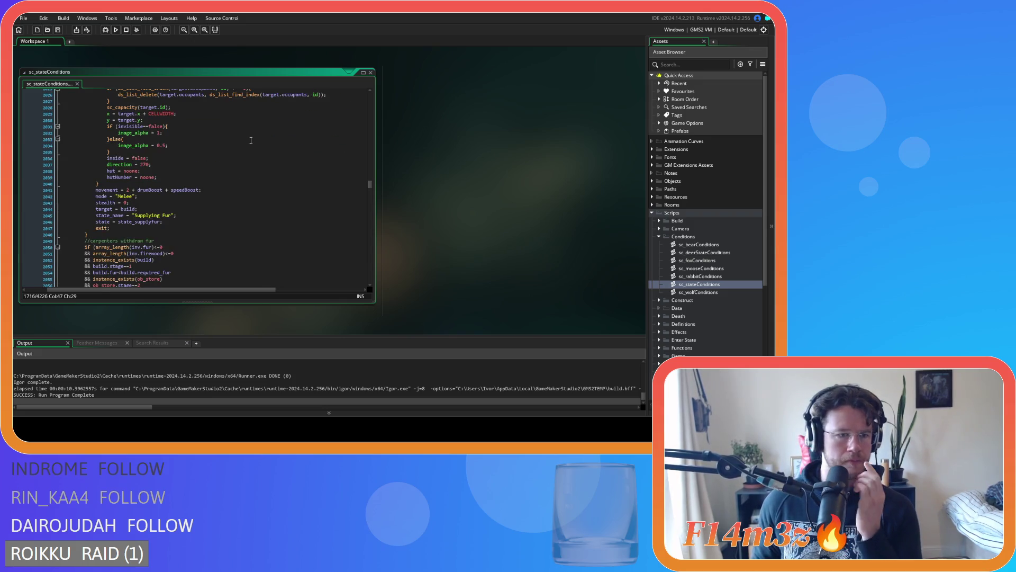
{"action": "scroll", "coordinate": [251, 140], "scroll_direction": "down", "scroll_amount": 5}
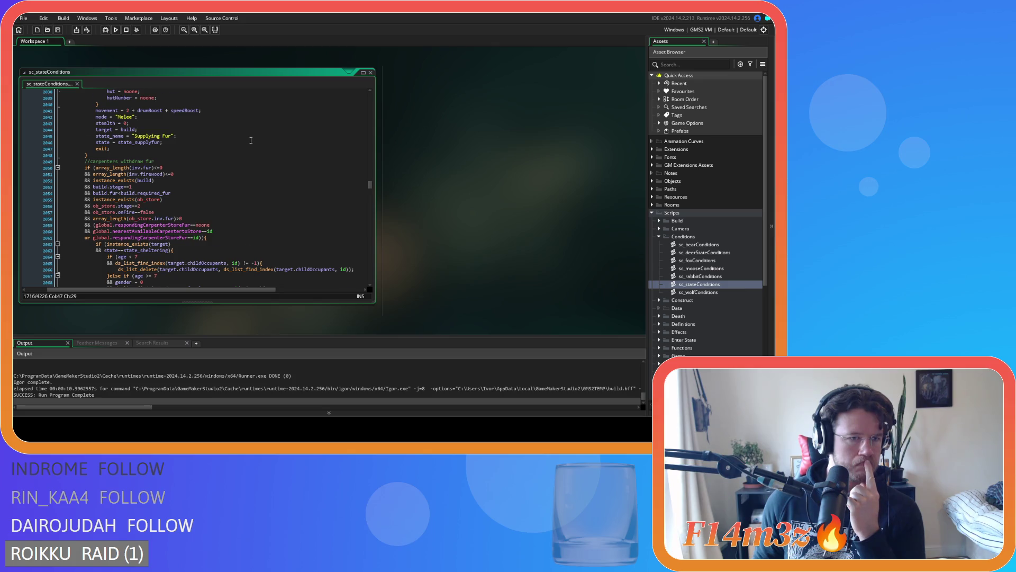
{"action": "scroll", "coordinate": [251, 141], "scroll_direction": "down", "scroll_amount": 9}
{"action": "scroll", "coordinate": [251, 140], "scroll_direction": "down", "scroll_amount": 6}
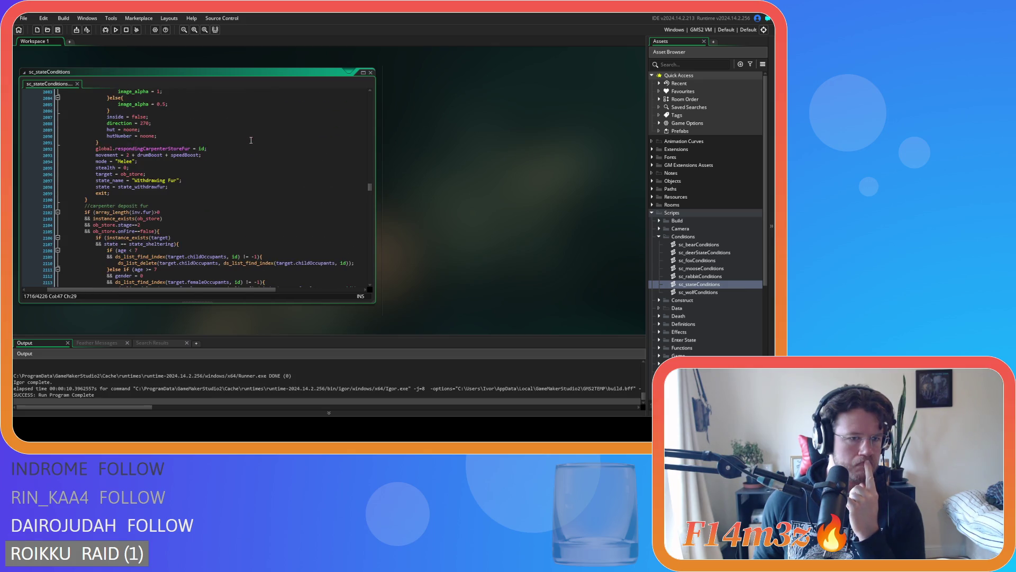
{"action": "scroll", "coordinate": [251, 140], "scroll_direction": "up", "scroll_amount": 12}
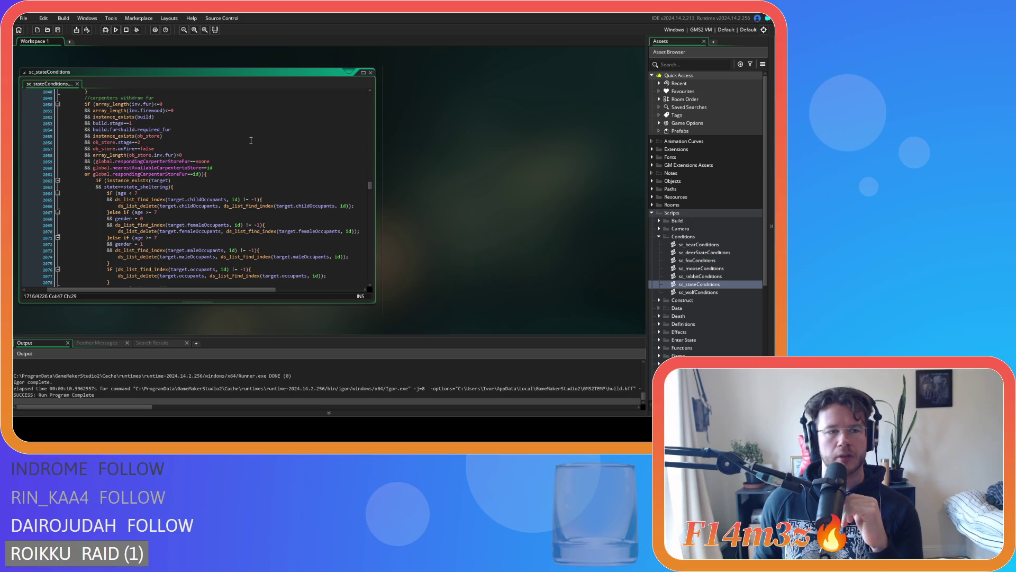
{"action": "scroll", "coordinate": [251, 142], "scroll_direction": "down", "scroll_amount": 15}
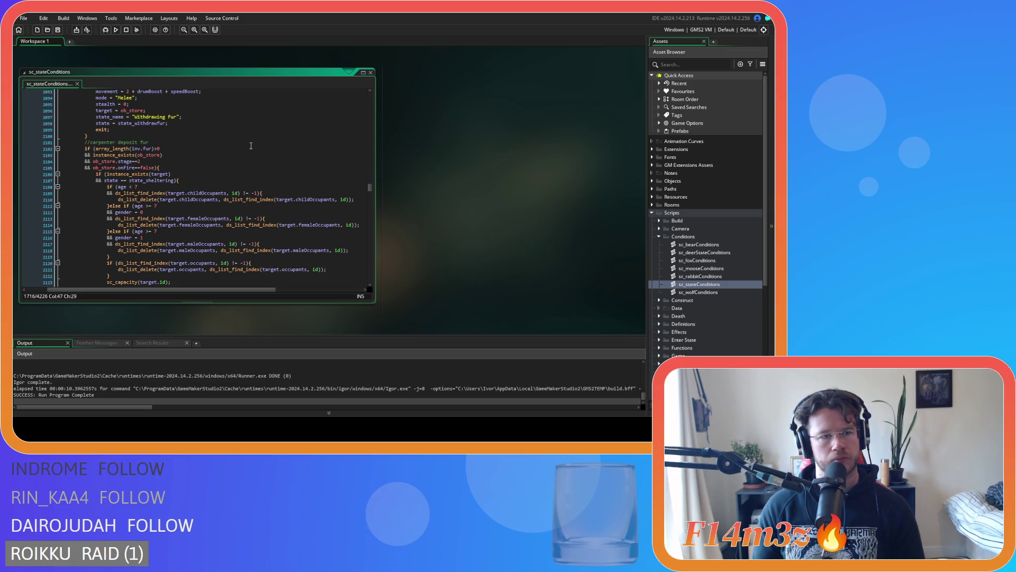
{"action": "scroll", "coordinate": [251, 145], "scroll_direction": "up", "scroll_amount": 15}
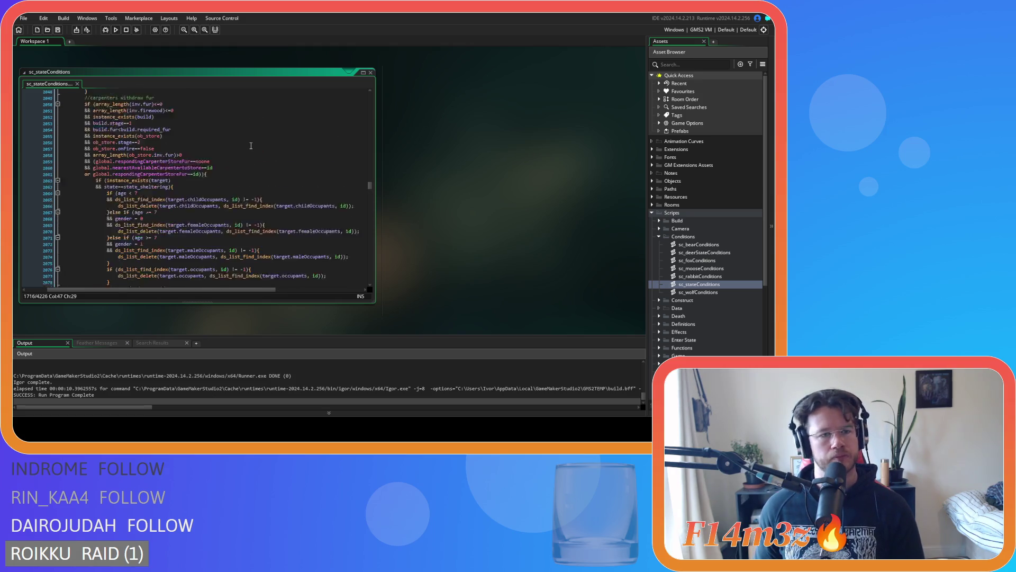
{"action": "scroll", "coordinate": [251, 146], "scroll_direction": "up", "scroll_amount": 15}
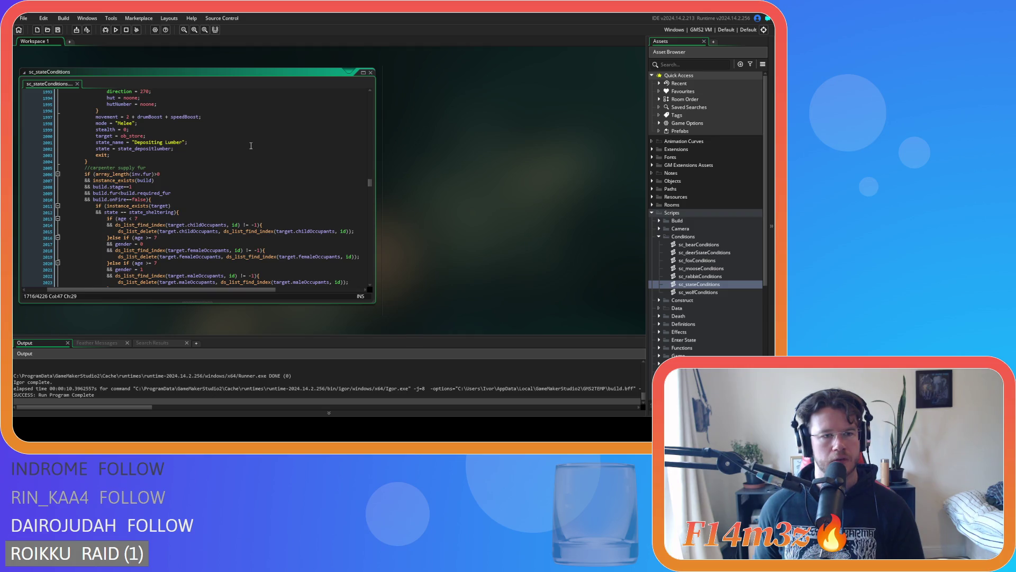
{"action": "left_click", "coordinate": [238, 188]}
{"action": "left_click", "coordinate": [247, 199]}
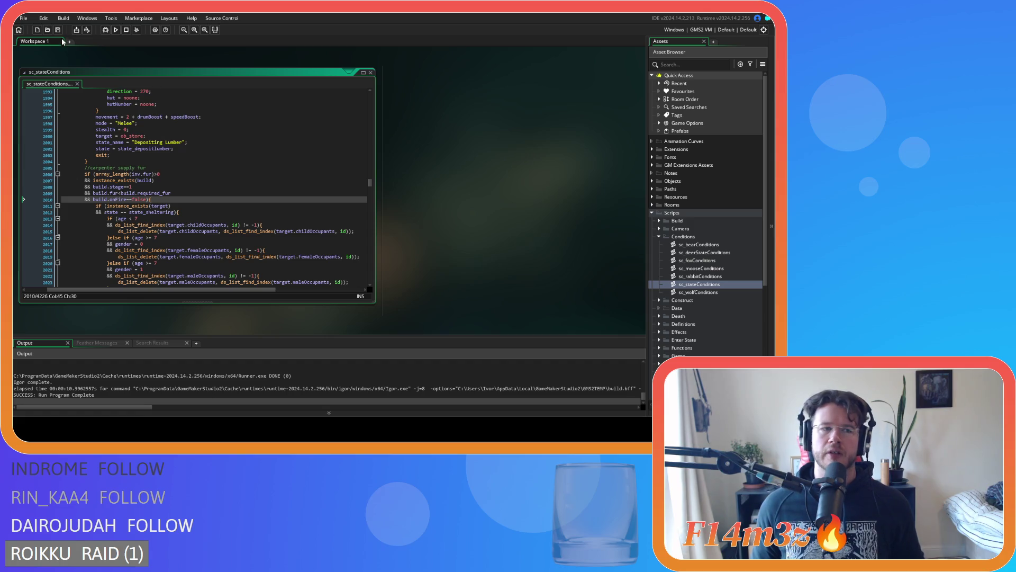
{"action": "right_click", "coordinate": [487, 141]}
Close the sc_stateConditions window via Windows > Close All, then collapse Conditions and Scripts
{"action": "mouse_move", "coordinate": [495, 152]}
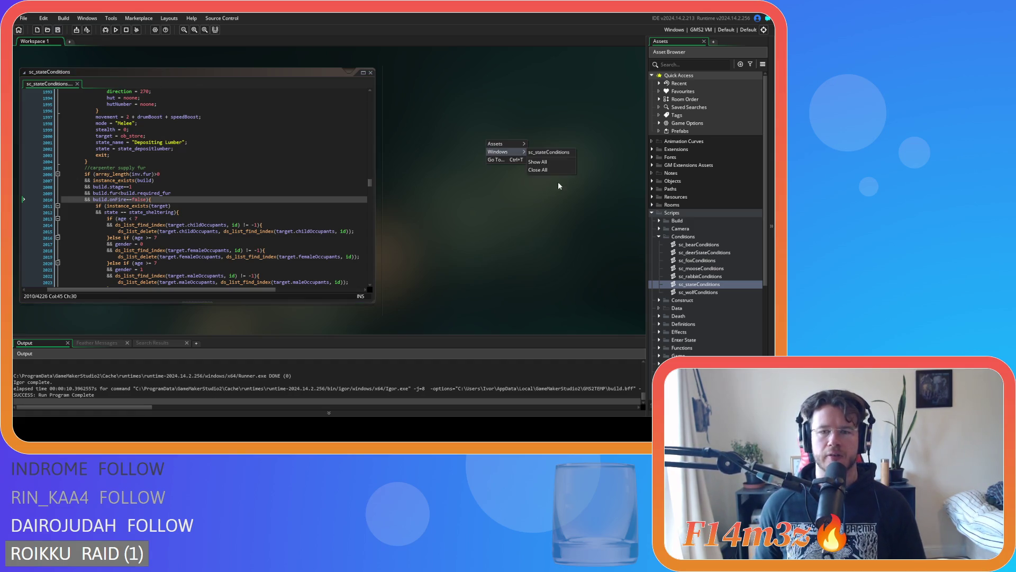
{"action": "left_click", "coordinate": [556, 172]}
{"action": "left_click", "coordinate": [659, 237]}
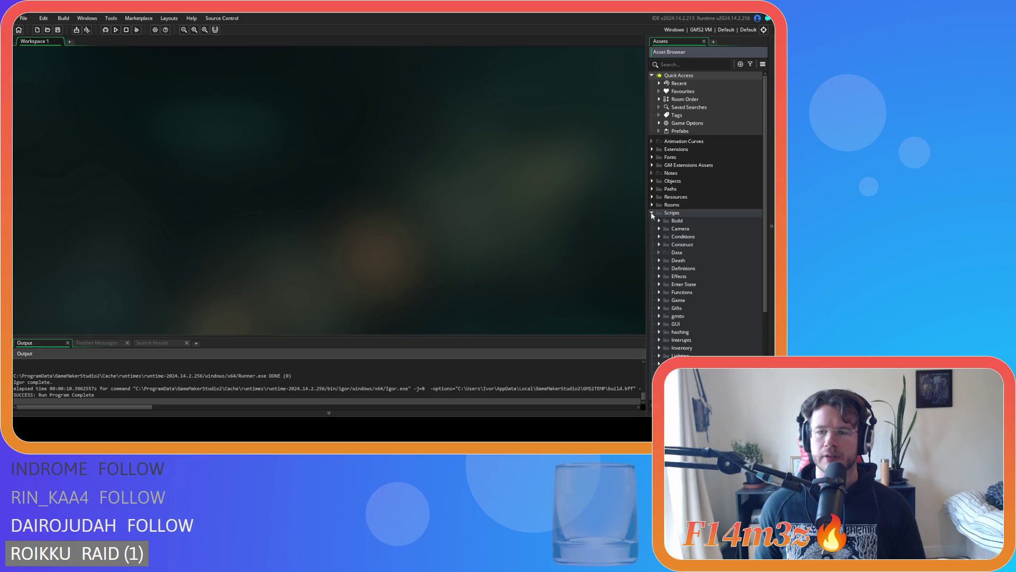
{"action": "left_click", "coordinate": [651, 212]}
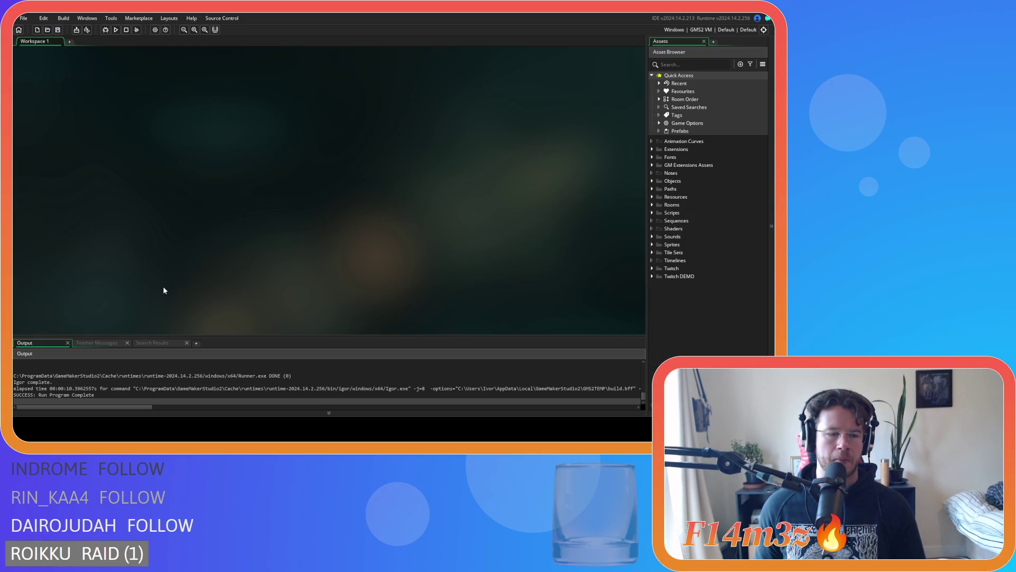
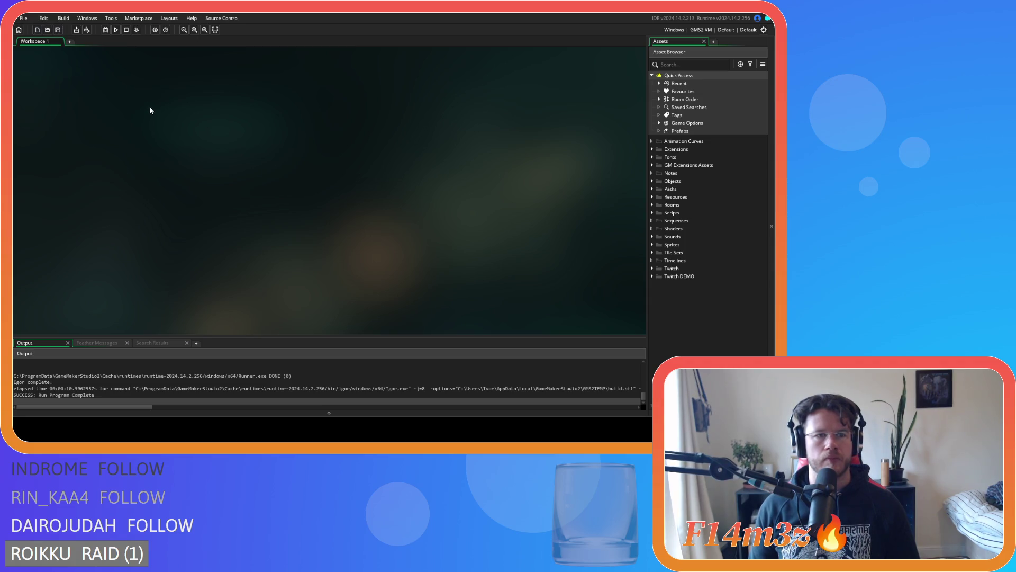
Change the Windows version number in Game Options from 0.6.6.5 to 0.6.6.6
{"action": "left_click", "coordinate": [155, 30]}
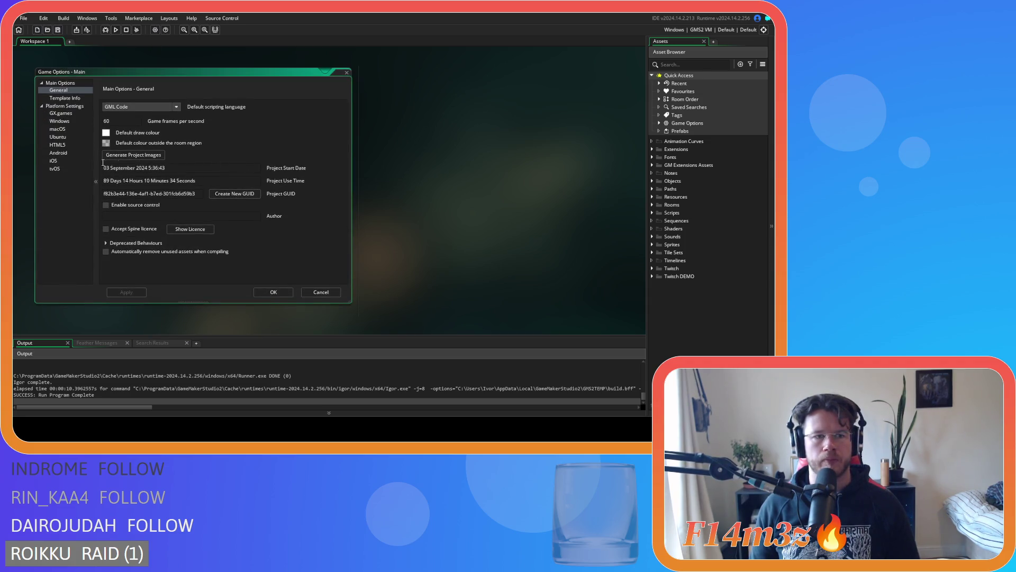
{"action": "left_click", "coordinate": [58, 123]}
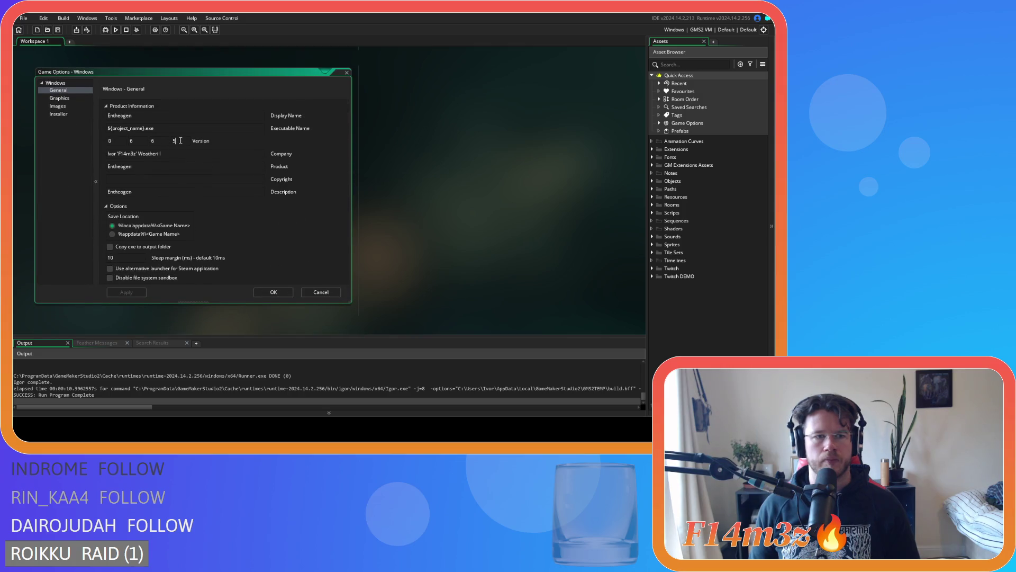
{"action": "key", "text": "BackSpace"}
{"action": "type", "text": "6"}
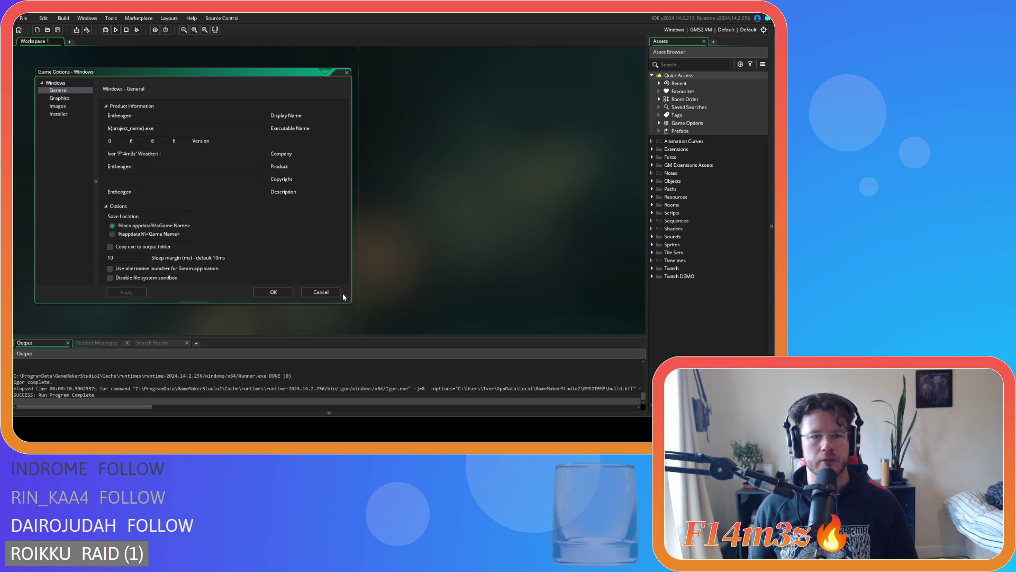
{"action": "left_click", "coordinate": [276, 295]}
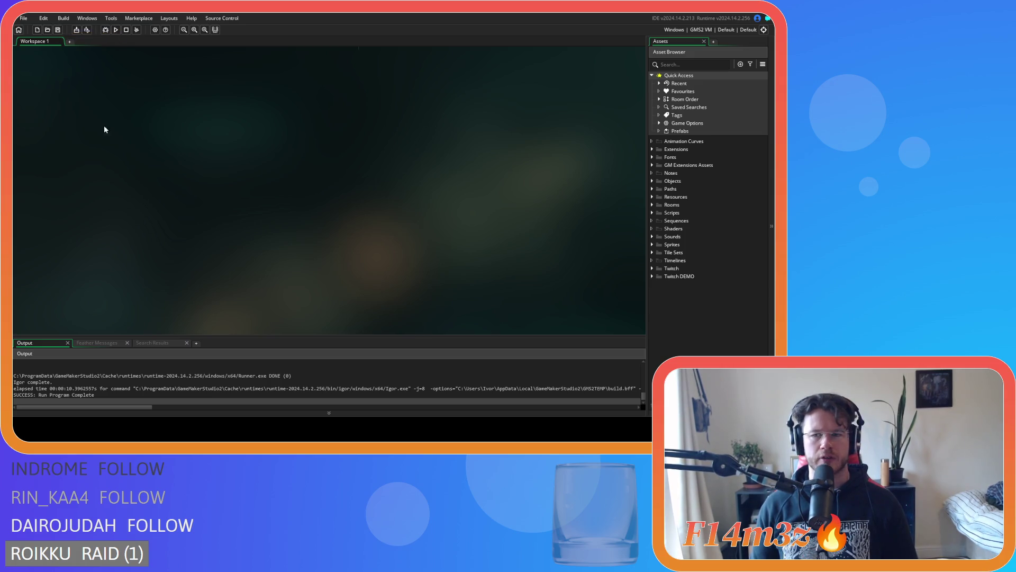
Toggle the Objects folder, then show the Windows target outputs GMS2 VM and GMS2 YYC
{"action": "left_click", "coordinate": [652, 181]}
{"action": "left_click", "coordinate": [652, 180]}
{"action": "left_click", "coordinate": [652, 181]}
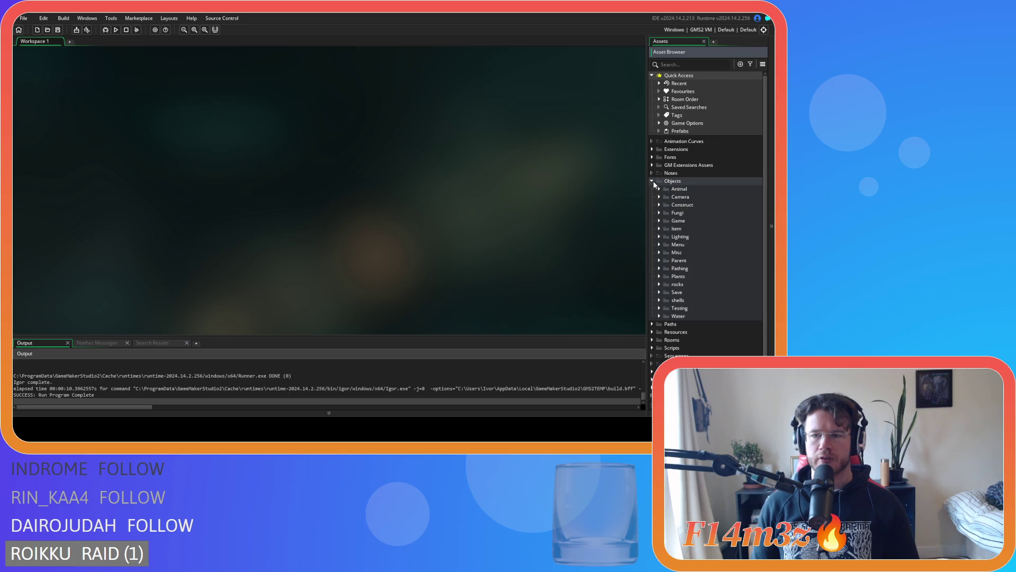
{"action": "left_click", "coordinate": [653, 180]}
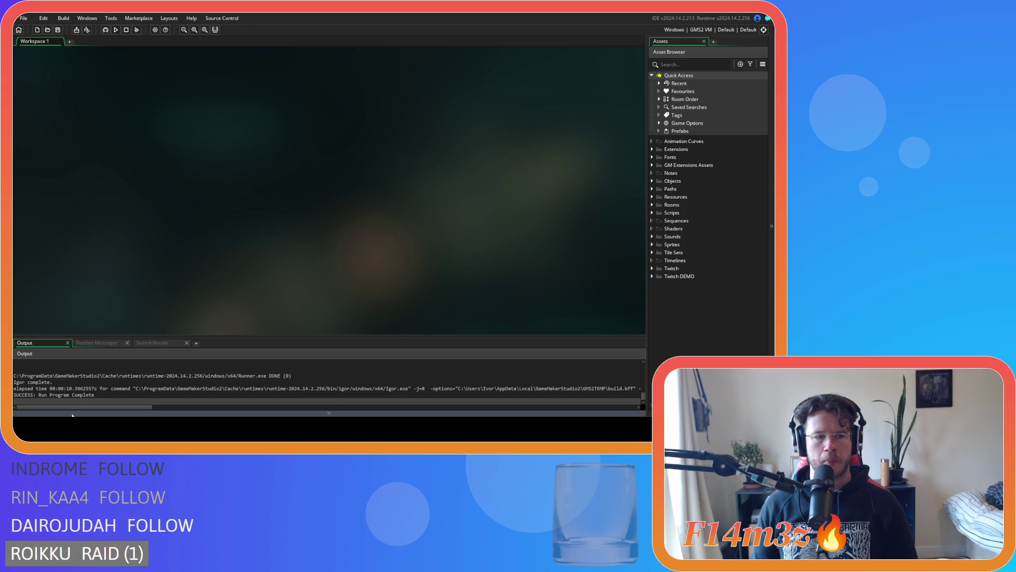
{"action": "left_click", "coordinate": [701, 29]}
{"action": "left_click", "coordinate": [529, 60]}
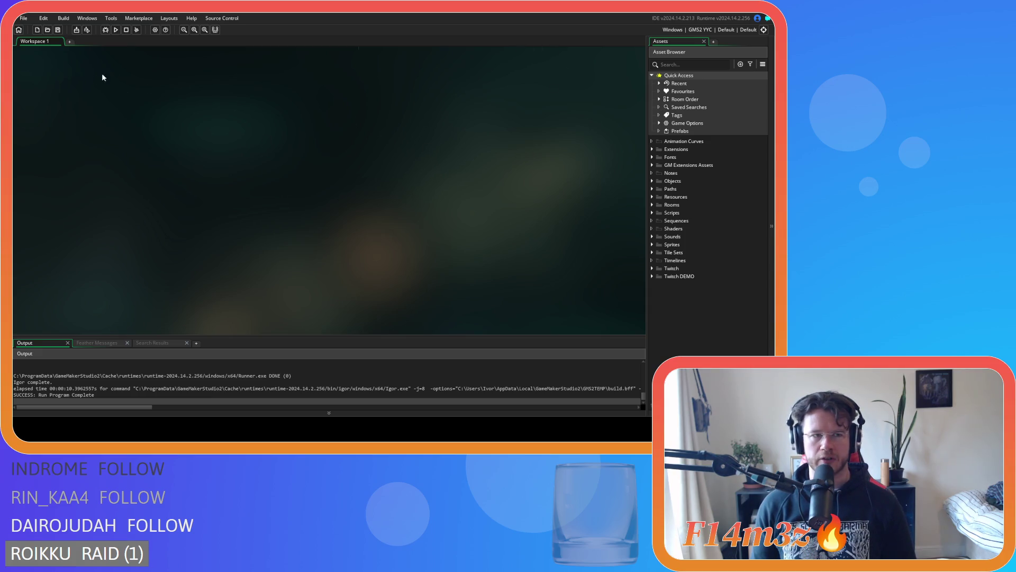
Start creating an executable of the game
{"action": "left_click", "coordinate": [87, 30]}
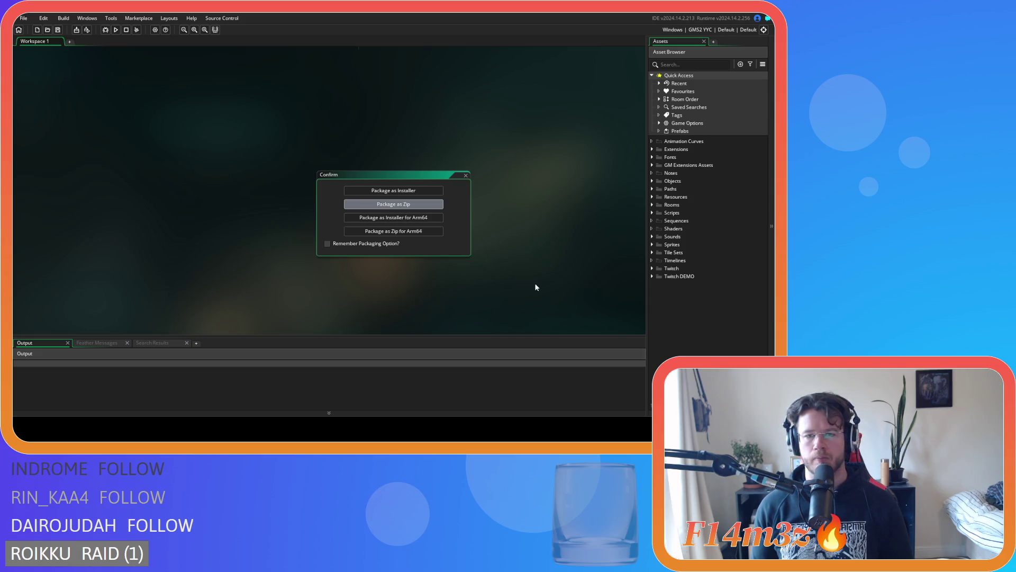
Confirm packaging the game as a zip build
{"action": "key", "text": "Return"}
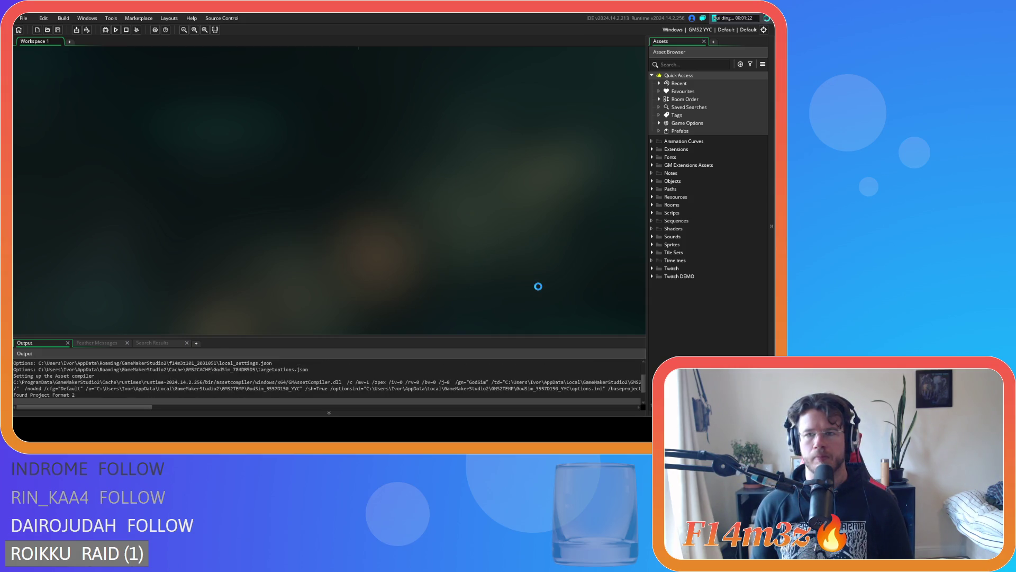